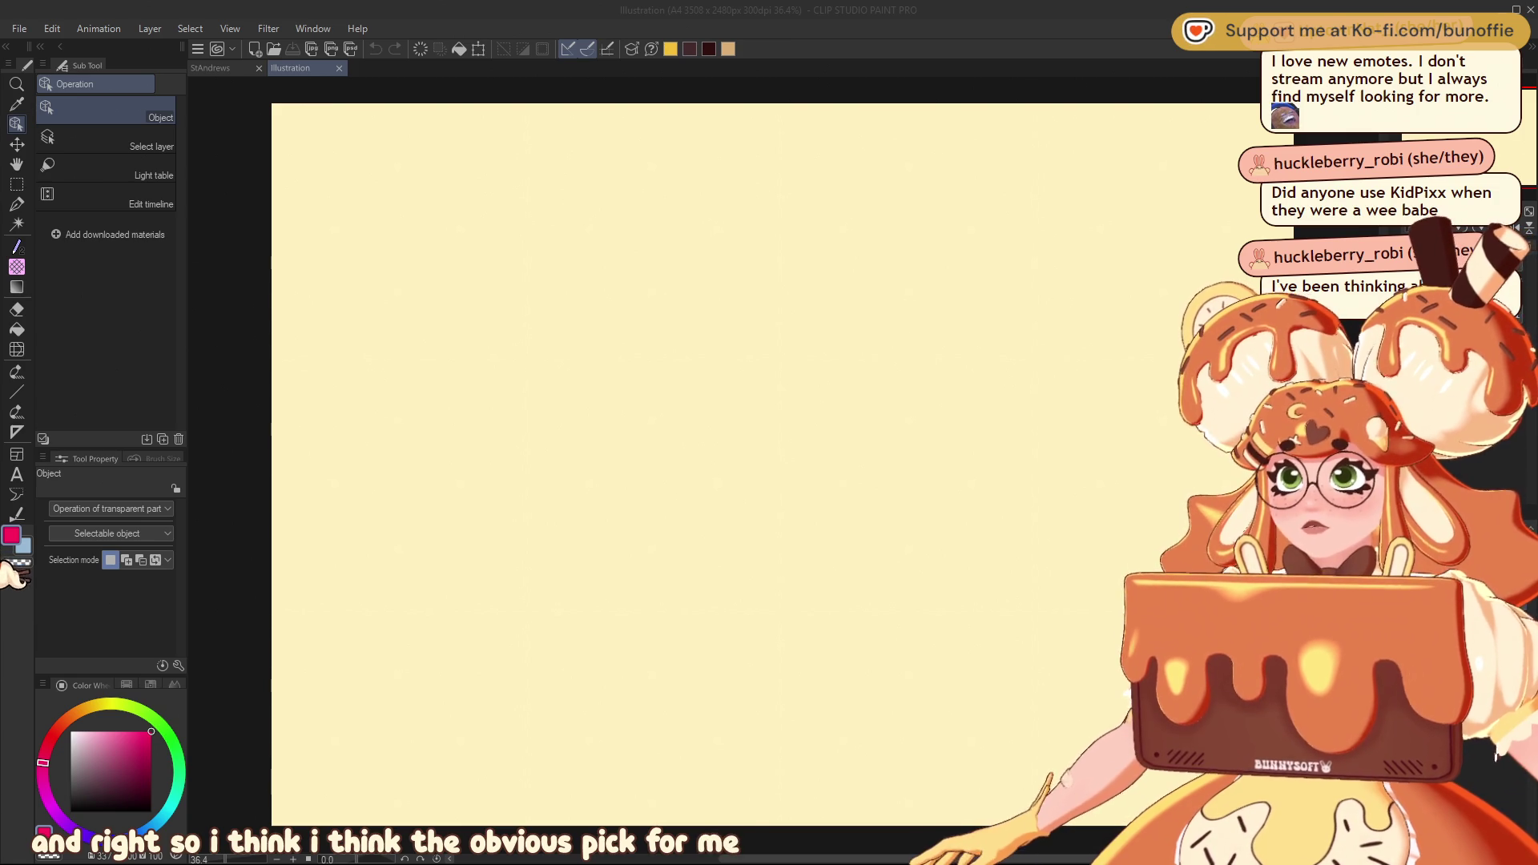
Place the trifle photo at top-left with the caramel wafer photo tucked directly beneath it
{"action": "left_click_drag", "start_coordinate": [457, 48], "coordinate": [482, 323]}
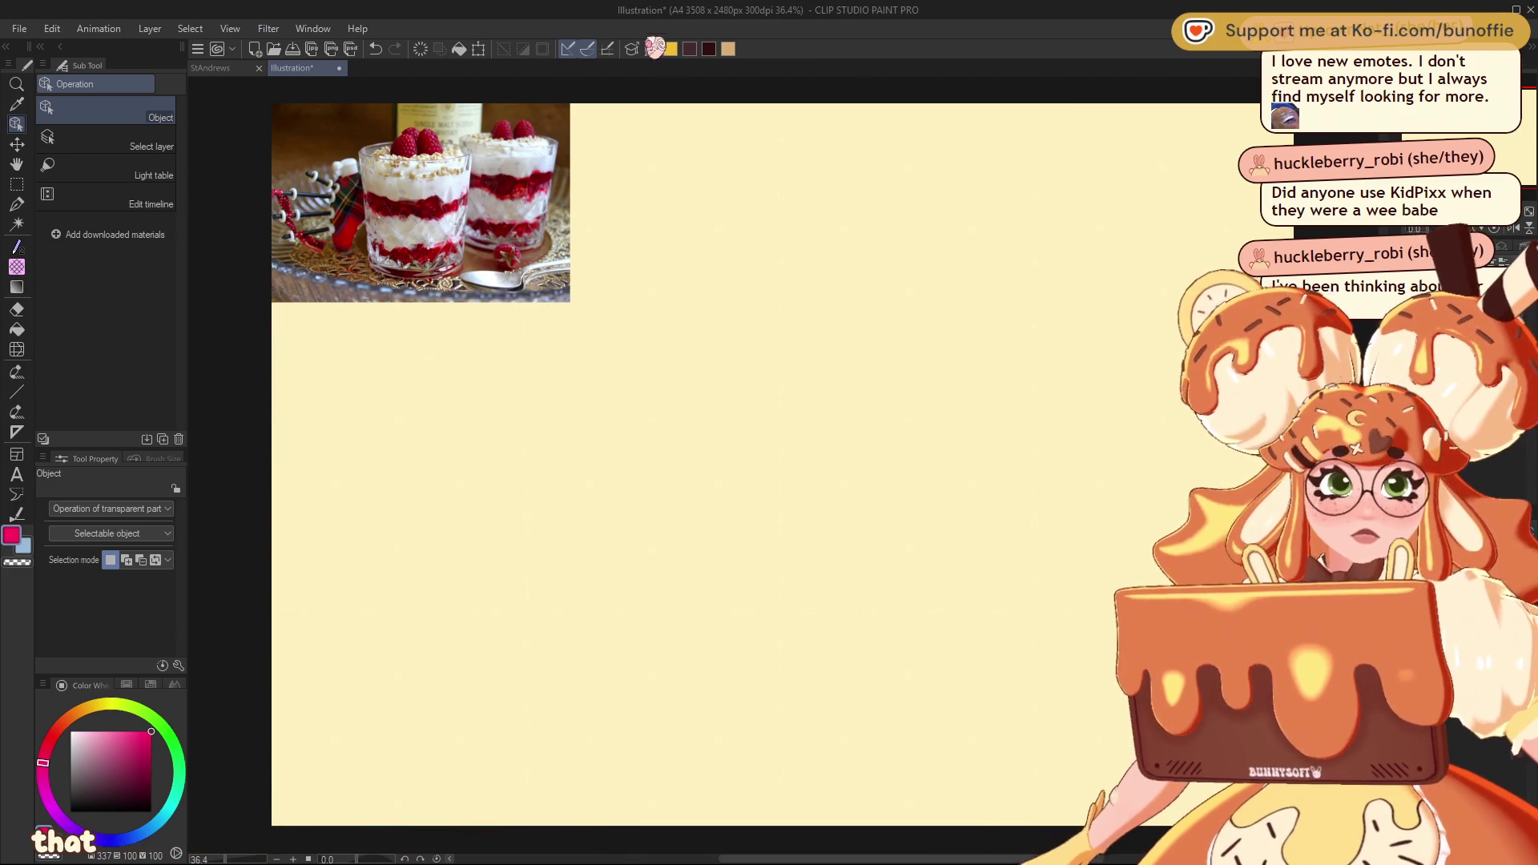
{"action": "left_click_drag", "start_coordinate": [510, 246], "coordinate": [505, 449]}
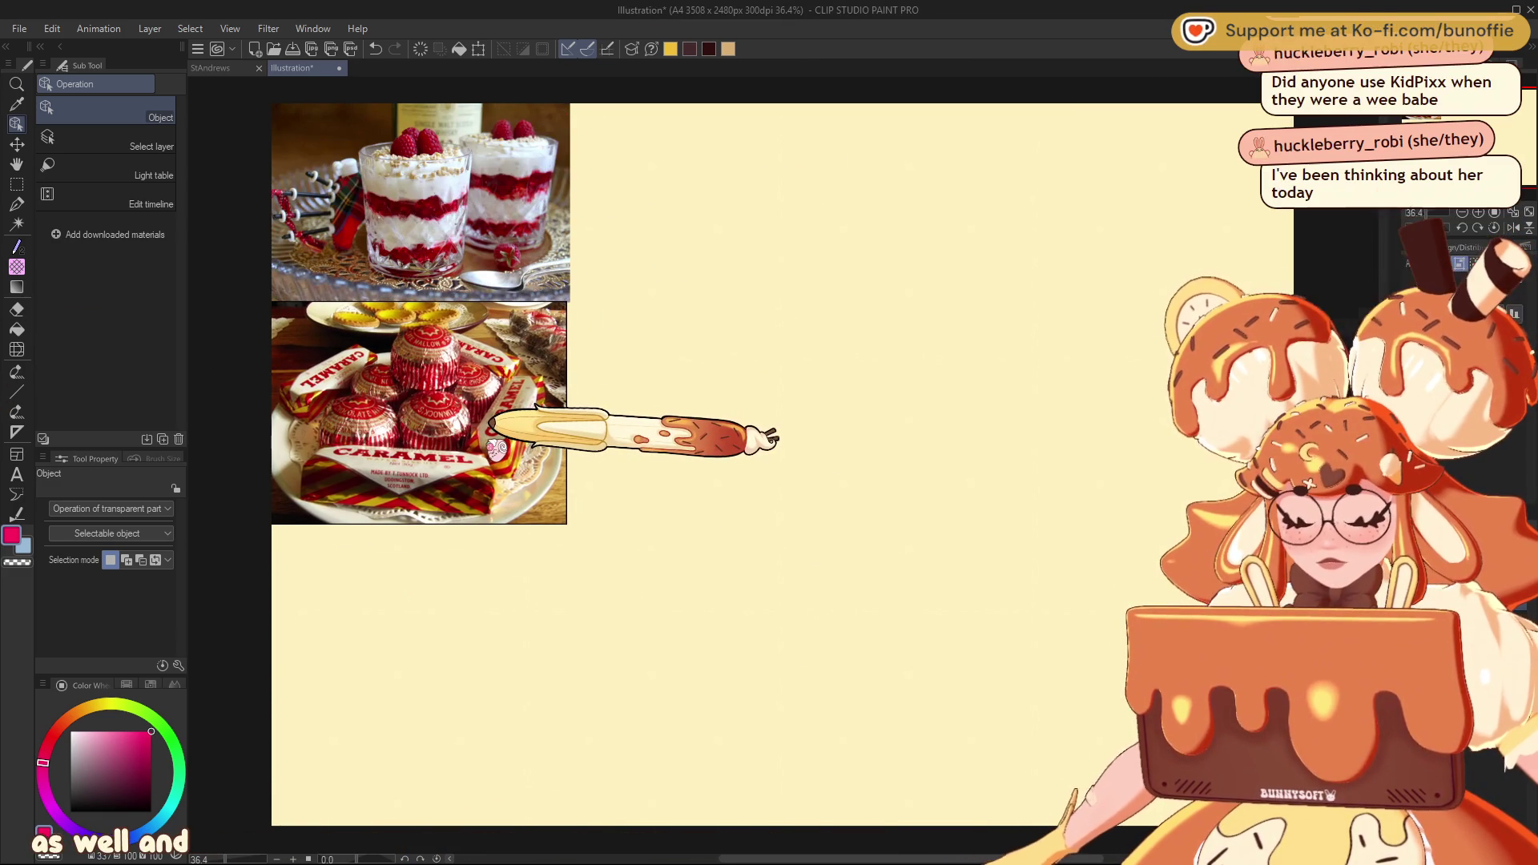
{"action": "left_click_drag", "start_coordinate": [505, 449], "coordinate": [498, 448]}
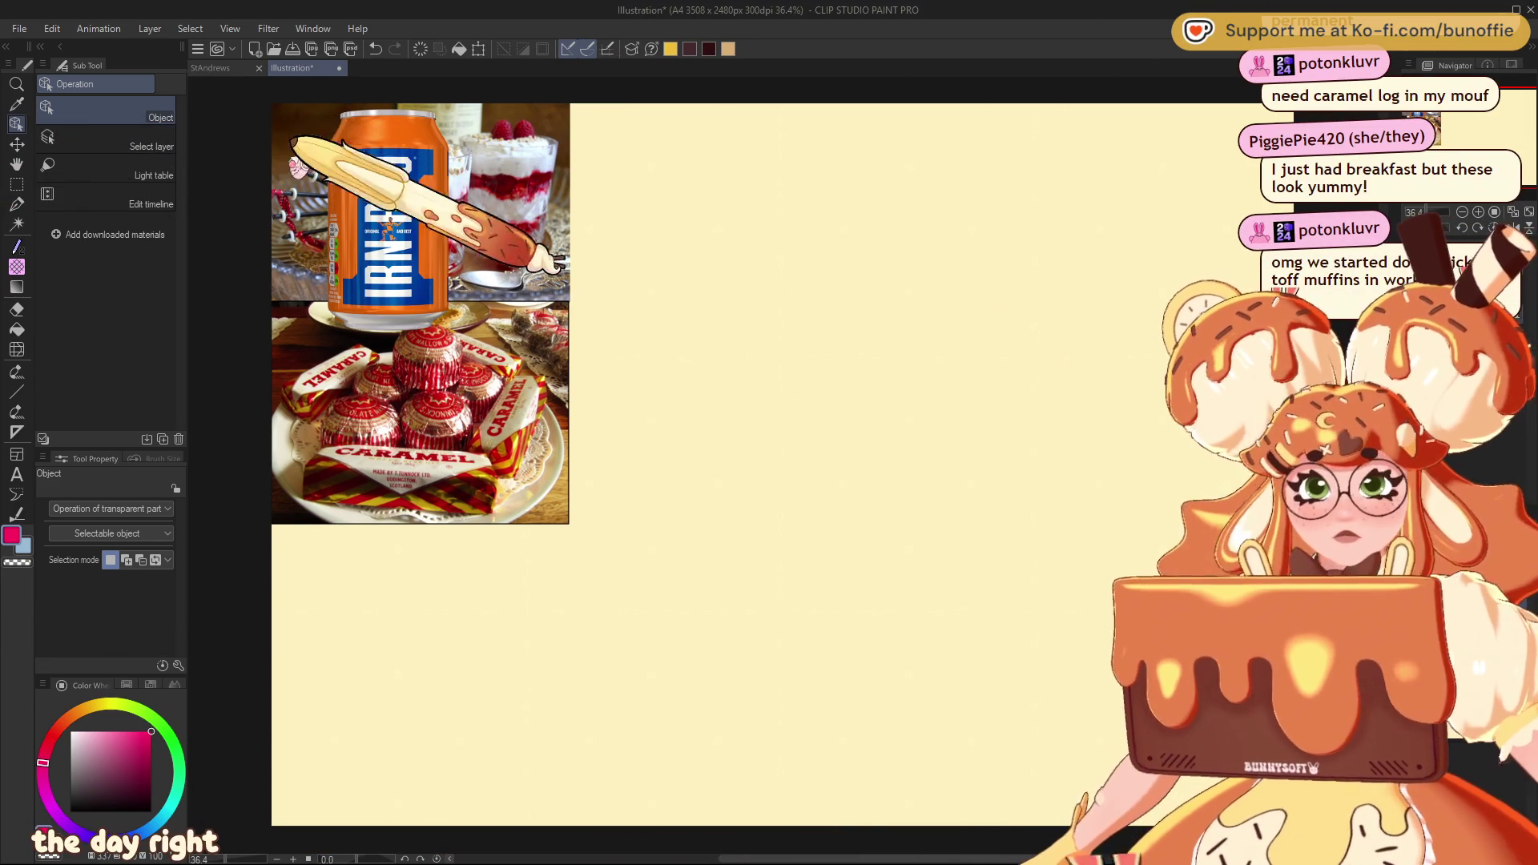
Move the Irn-Bru can layer snug against the right edge of the trifle and wafer photos
{"action": "key", "text": "k"}
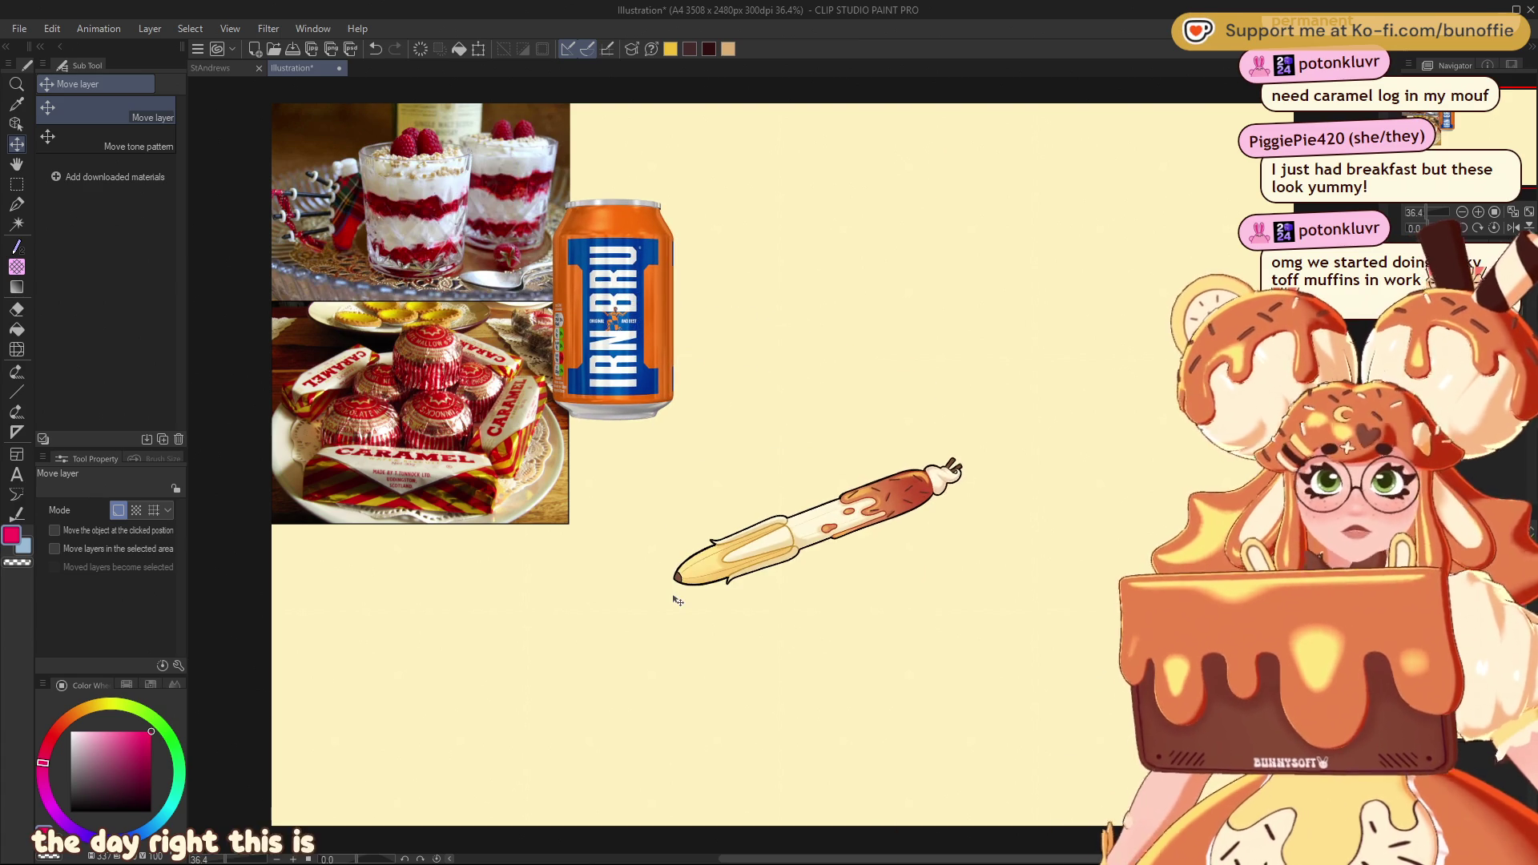
{"action": "left_click_drag", "start_coordinate": [653, 531], "coordinate": [650, 526]}
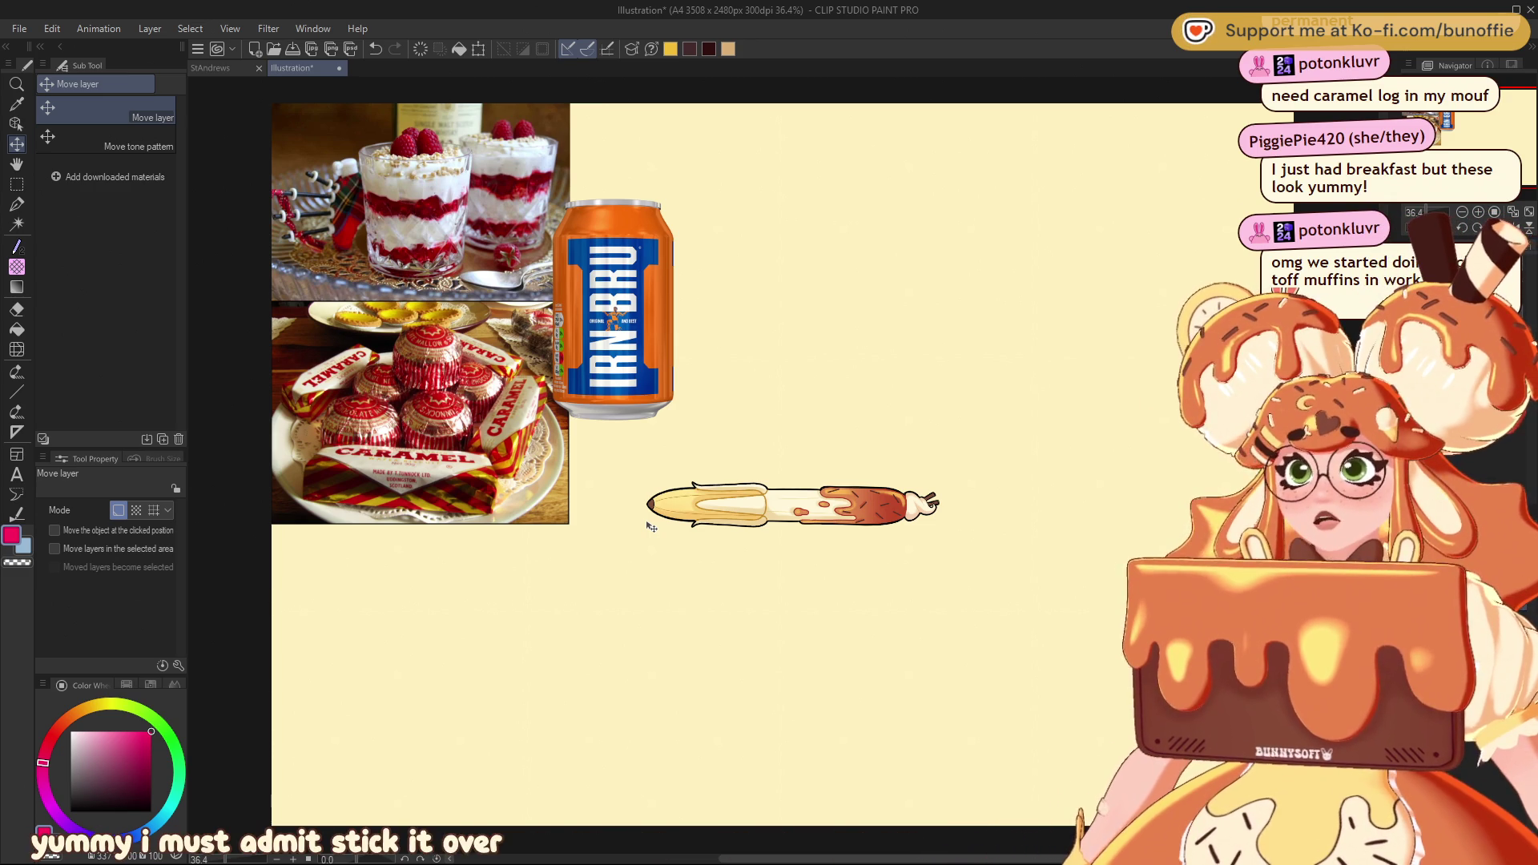
{"action": "mouse_move", "coordinate": [650, 525]}
{"action": "left_mouse_down"}
{"action": "mouse_move", "coordinate": [709, 361]}
{"action": "mouse_move", "coordinate": [613, 193]}
{"action": "mouse_move", "coordinate": [616, 167]}
{"action": "mouse_move", "coordinate": [589, 300]}
{"action": "mouse_move", "coordinate": [674, 667]}
{"action": "mouse_move", "coordinate": [690, 841]}
{"action": "mouse_move", "coordinate": [744, 863]}
{"action": "mouse_move", "coordinate": [722, 864]}
{"action": "left_mouse_up"}
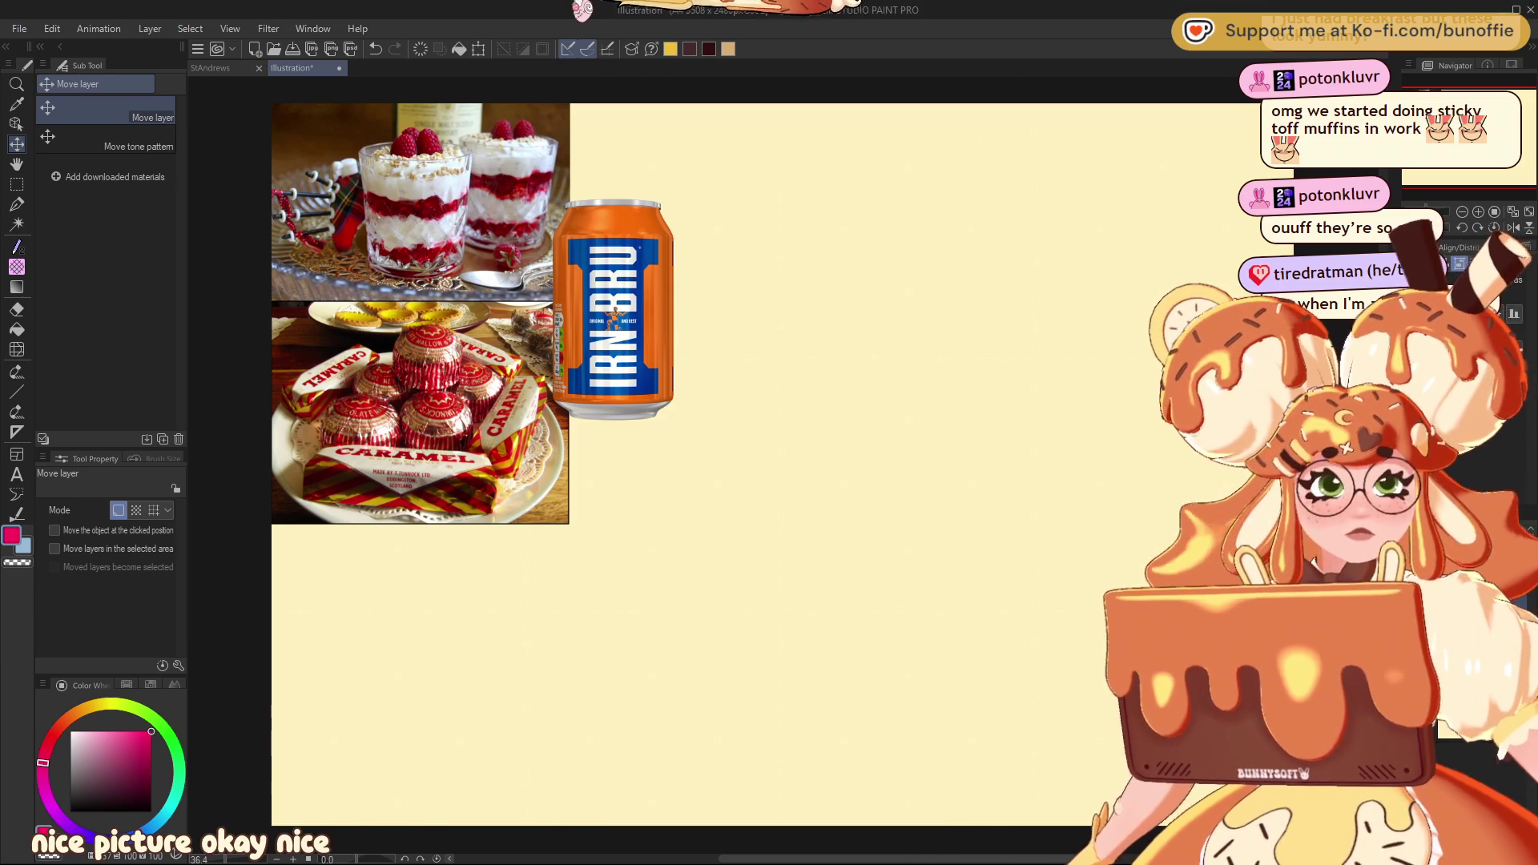
Paste the fruit dumpling photo right of the trifle, send it behind, and add the brown tartan square
{"action": "key", "text": "ctrl+v"}
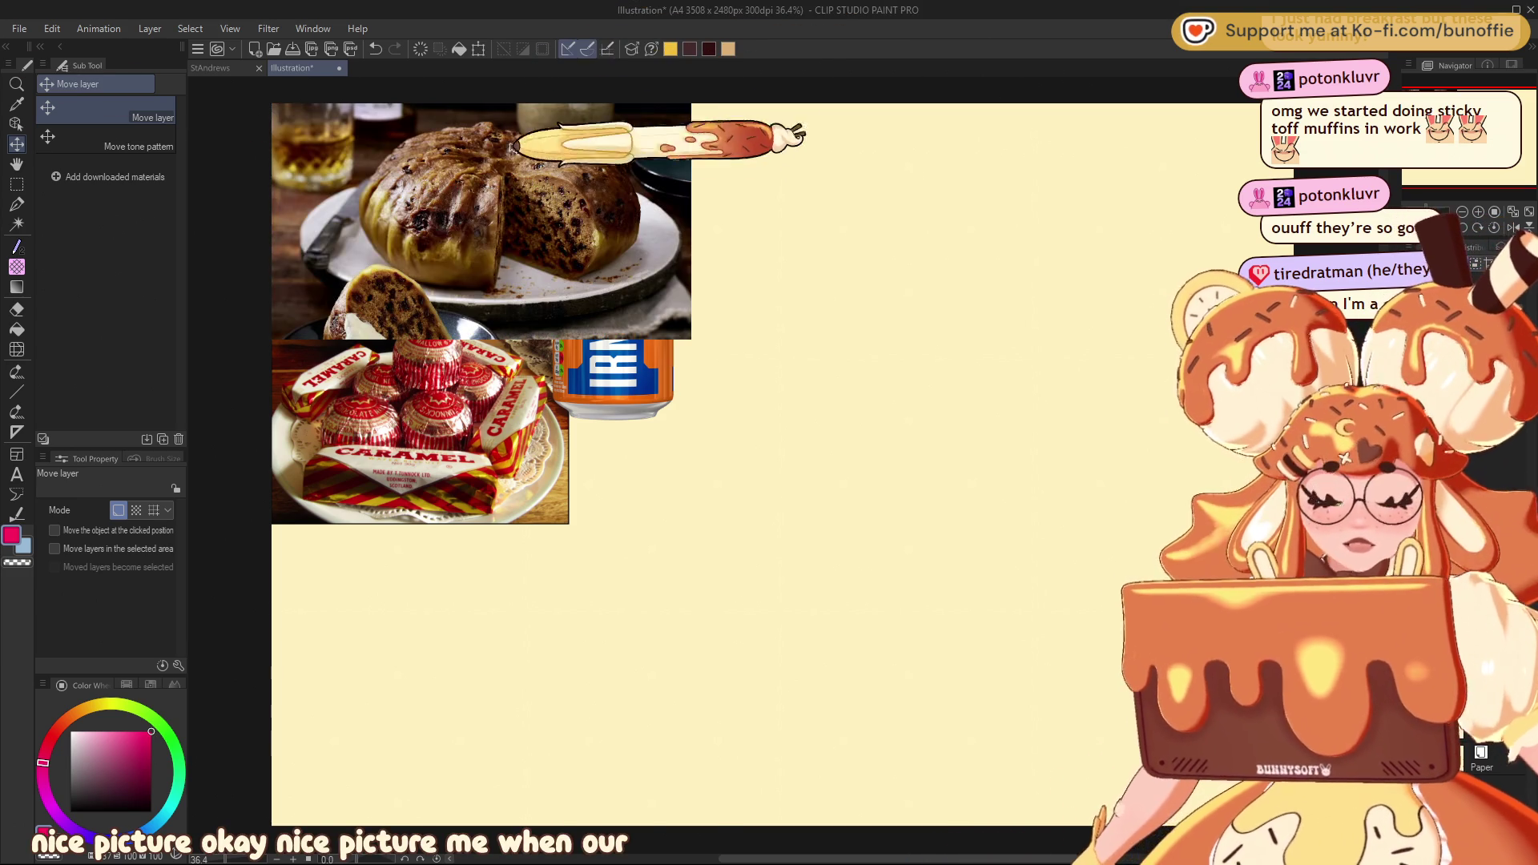
{"action": "mouse_move", "coordinate": [499, 205]}
{"action": "left_mouse_down"}
{"action": "mouse_move", "coordinate": [738, 288]}
{"action": "mouse_move", "coordinate": [775, 202]}
{"action": "mouse_move", "coordinate": [770, 218]}
{"action": "left_mouse_up"}
{"action": "key", "text": "ctrl+]"}
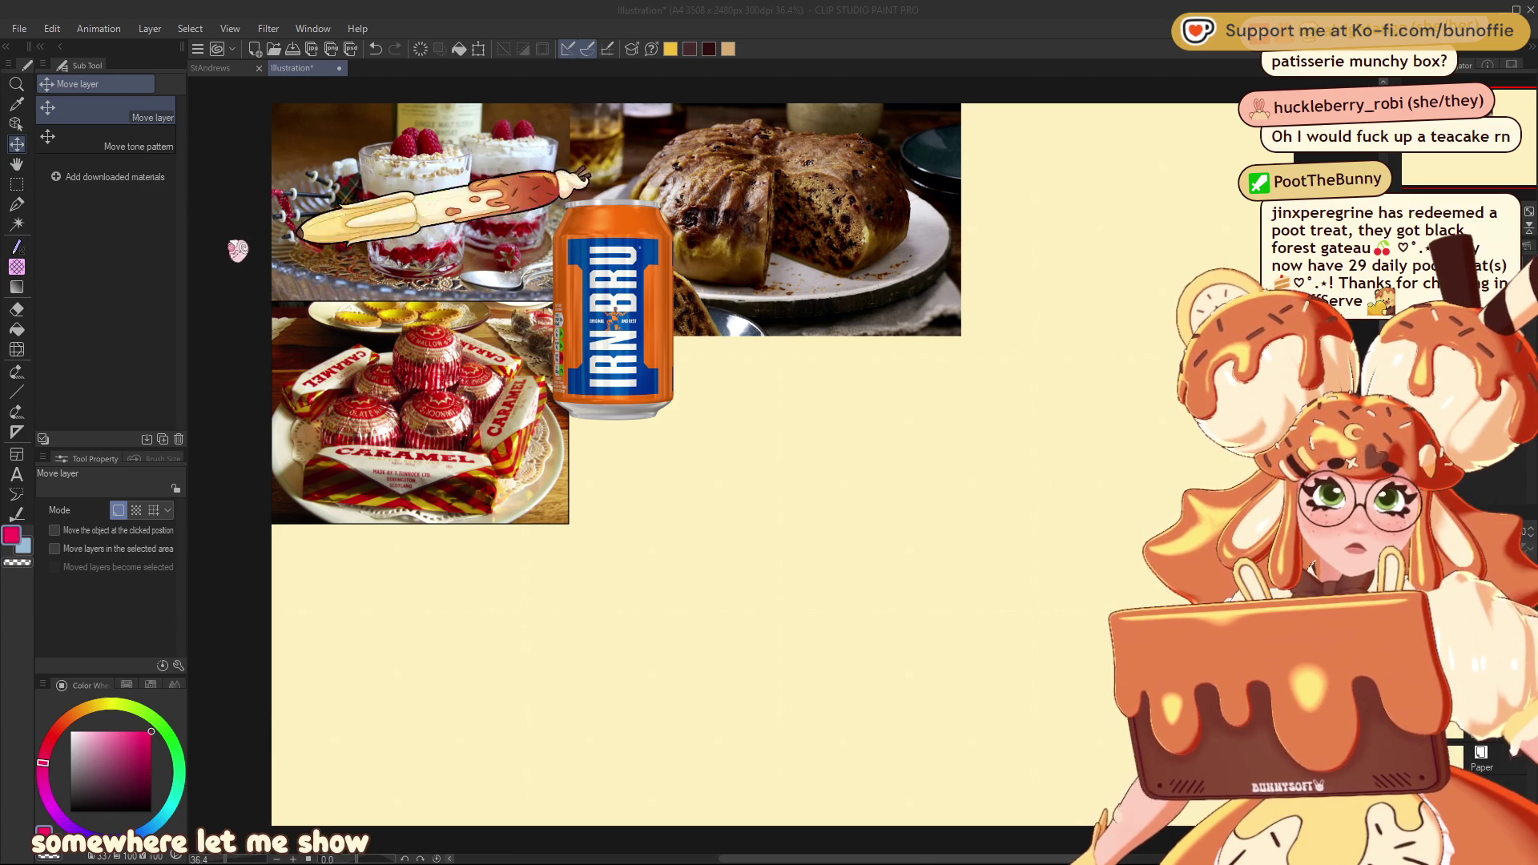
{"action": "mouse_move", "coordinate": [1537, 465]}
{"action": "left_mouse_down"}
{"action": "mouse_move", "coordinate": [784, 464]}
{"action": "mouse_move", "coordinate": [672, 413]}
{"action": "left_mouse_up"}
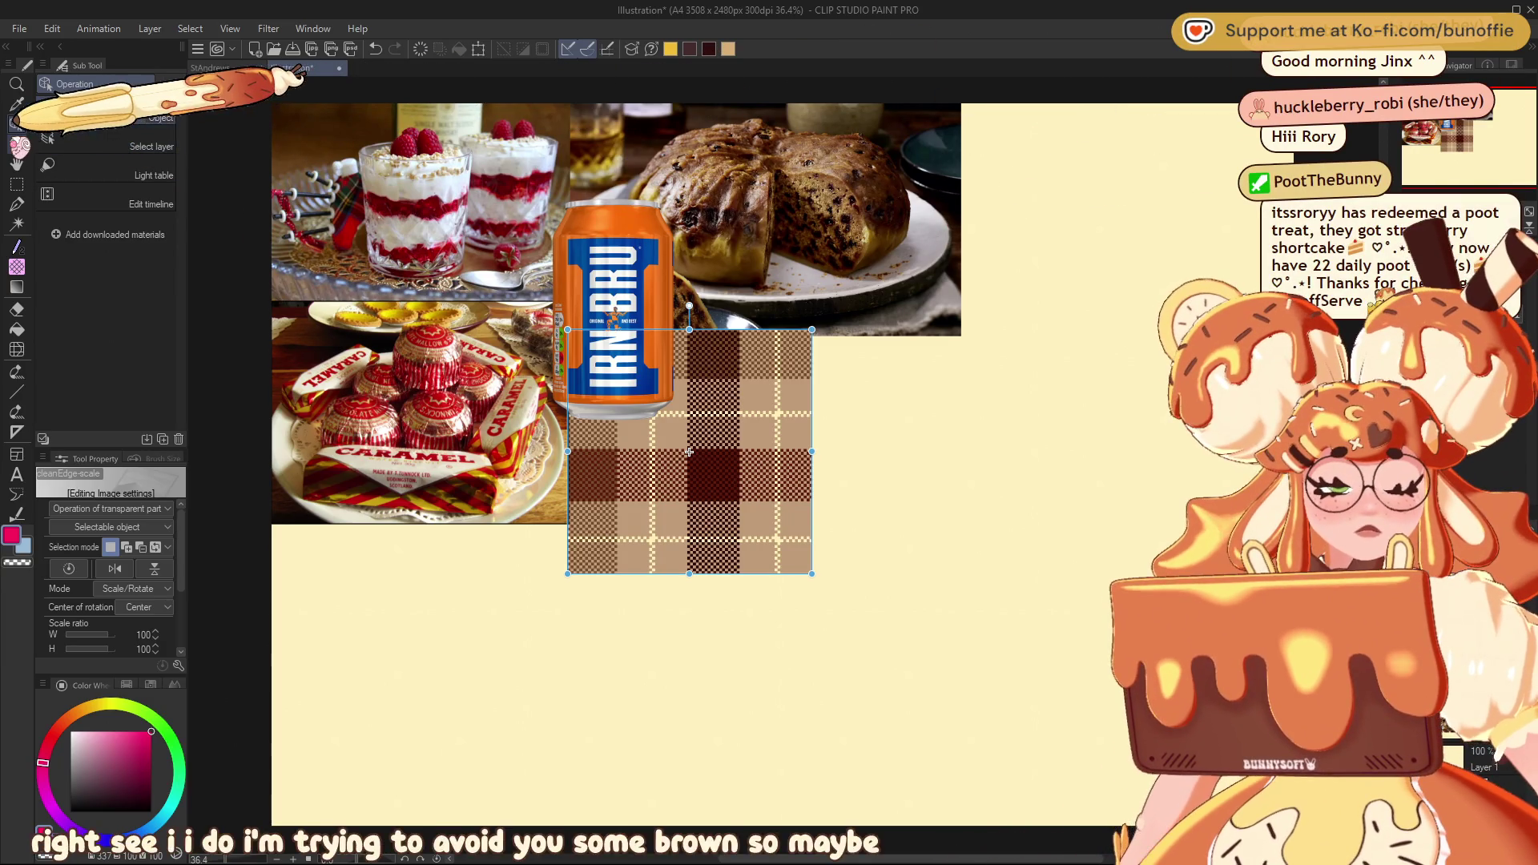
Settle the tartan tile under the Irn-Bru can and pan to view the five-image board
{"action": "key", "text": "k"}
{"action": "left_click_drag", "start_coordinate": [1204, 84], "coordinate": [1276, 127]}
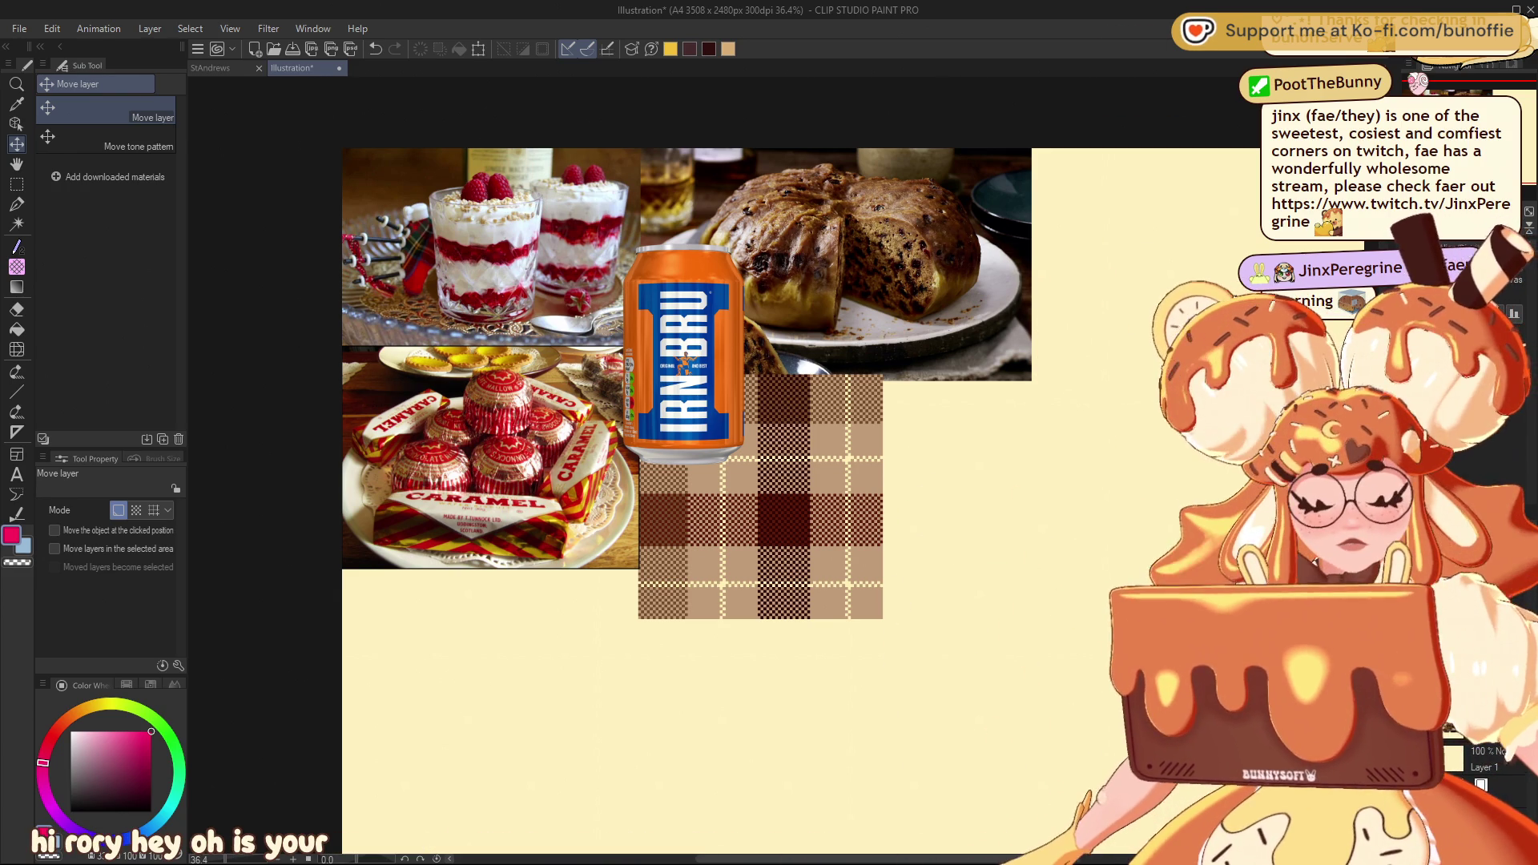
{"action": "scroll", "coordinate": [601, 143], "scroll_direction": "up", "scroll_amount": 1}
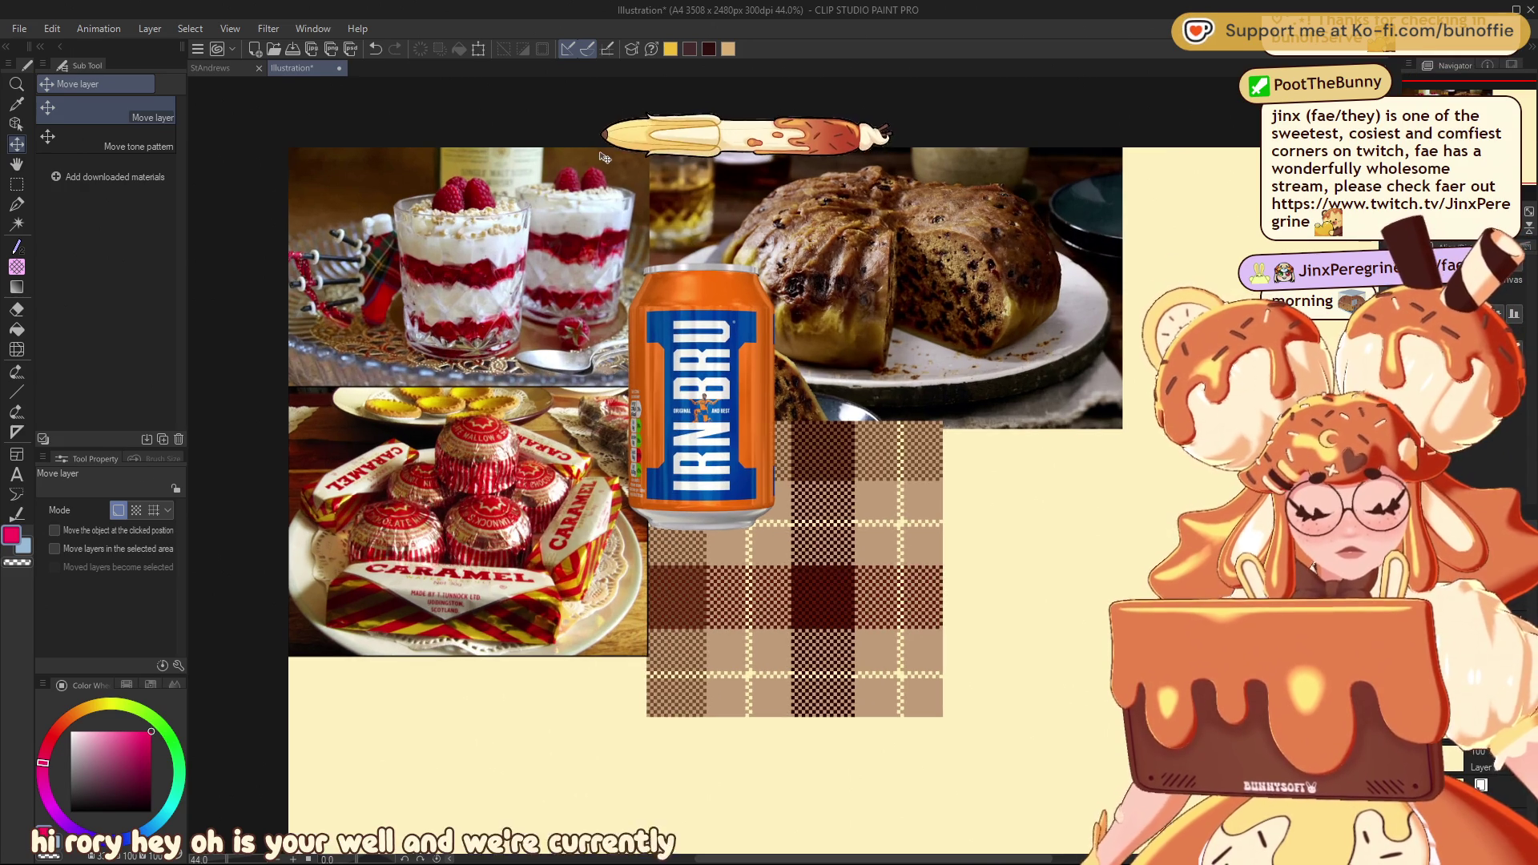
{"action": "scroll", "coordinate": [554, 221], "scroll_direction": "up", "scroll_amount": 1}
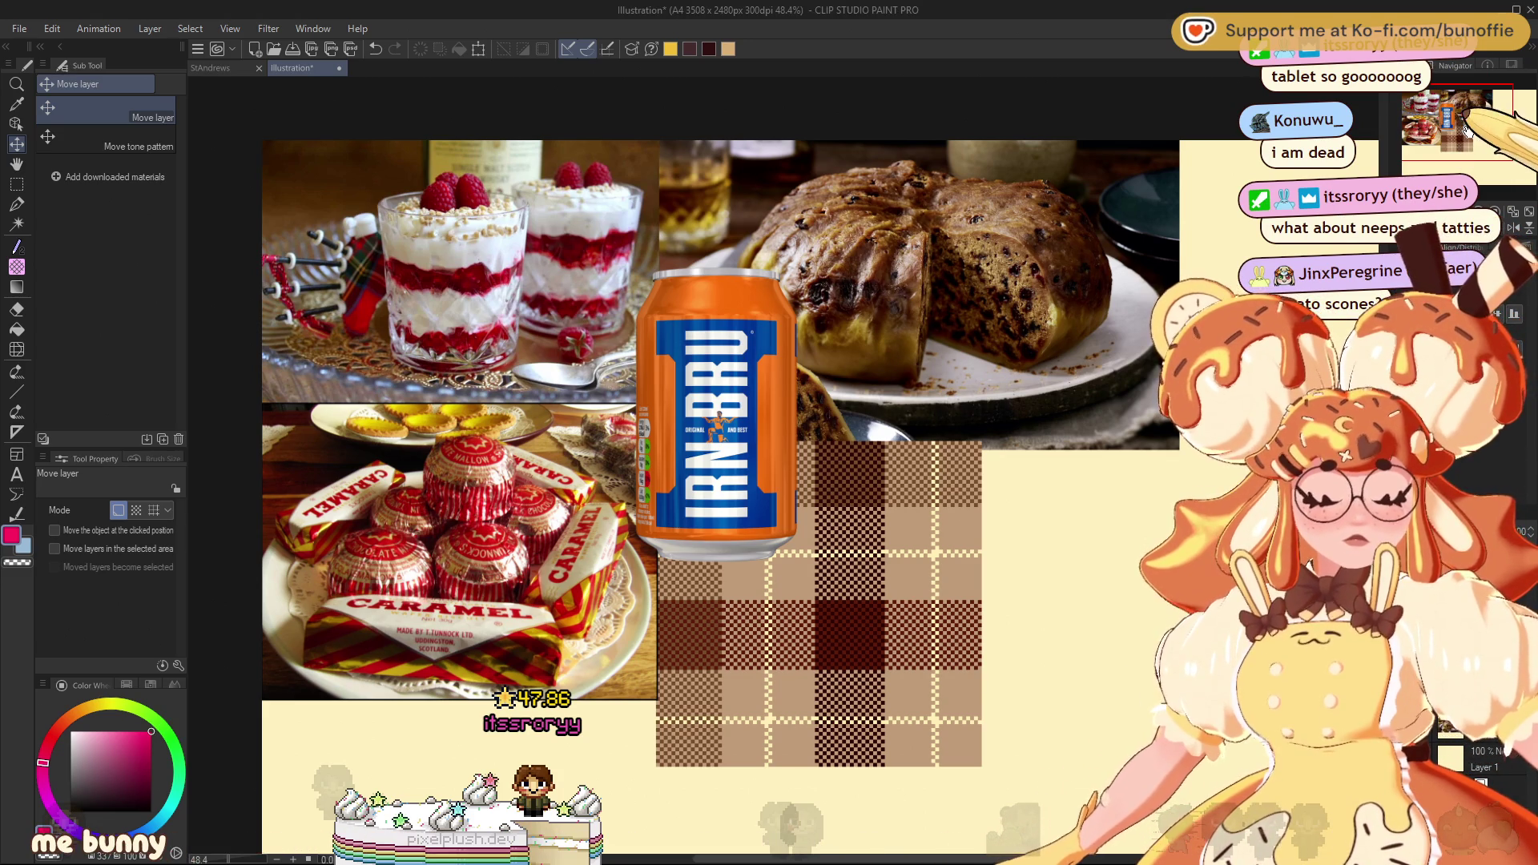
{"action": "left_click_drag", "start_coordinate": [721, 480], "coordinate": [585, 456]}
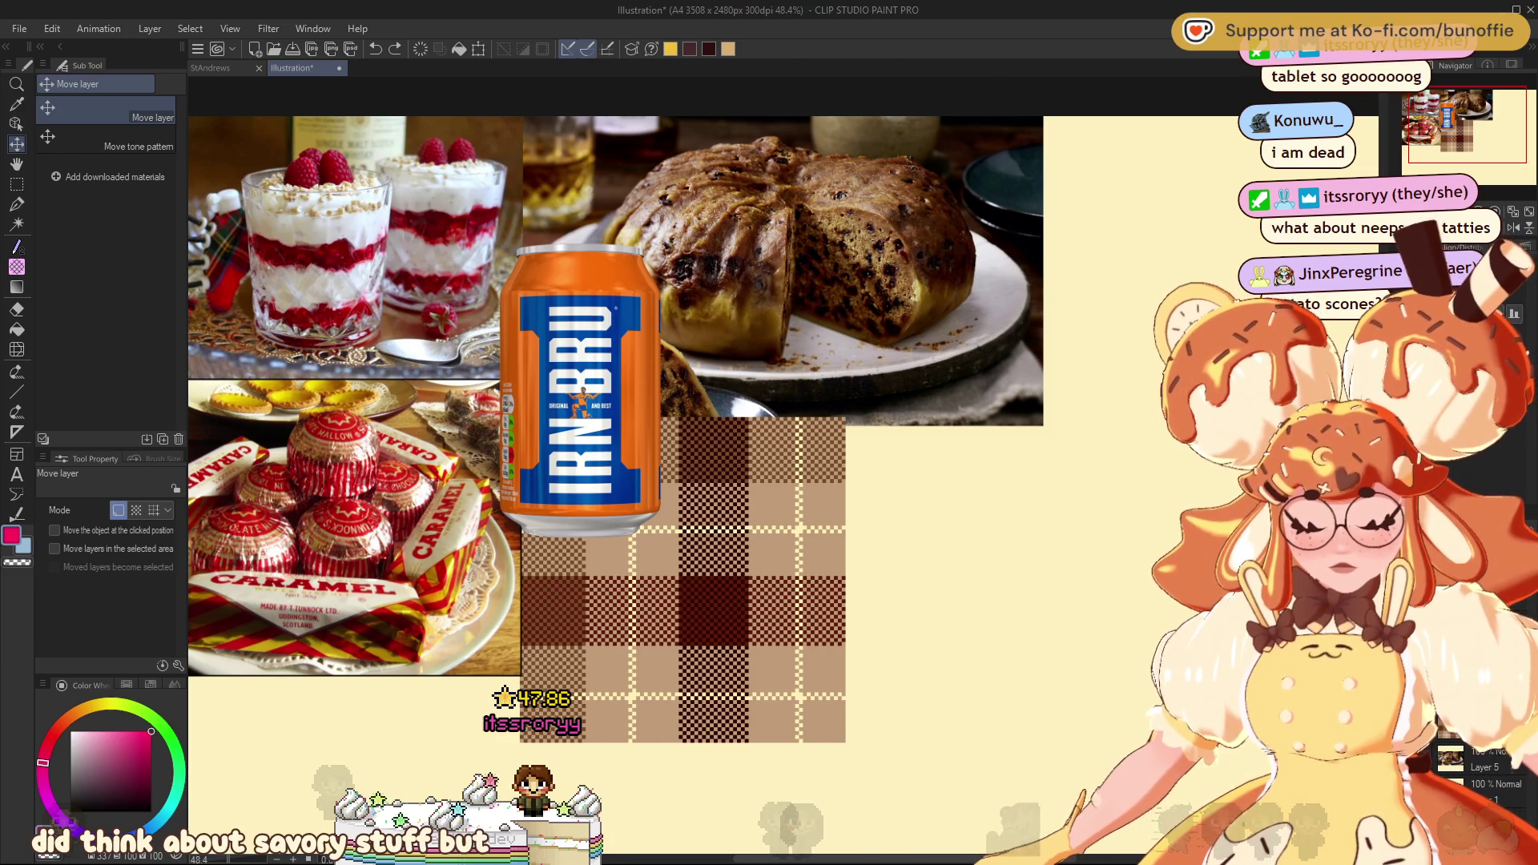
Paste the tablet fudge photo and place it at the board's top-left corner
{"action": "key", "text": "ctrl+v"}
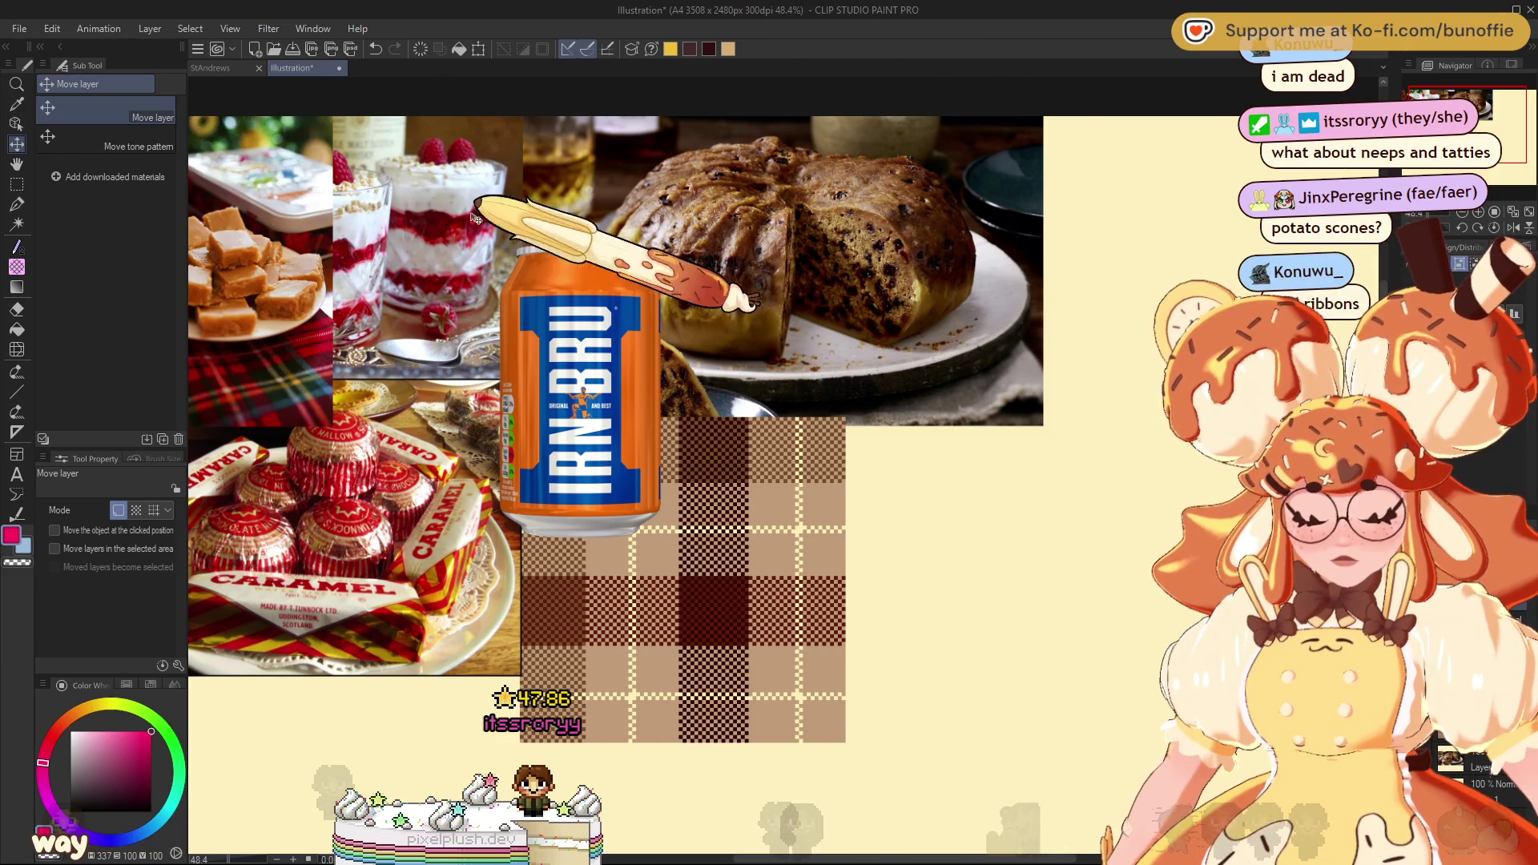
{"action": "mouse_move", "coordinate": [618, 292]}
{"action": "left_mouse_down"}
{"action": "mouse_move", "coordinate": [942, 554]}
{"action": "mouse_move", "coordinate": [982, 536]}
{"action": "left_mouse_up"}
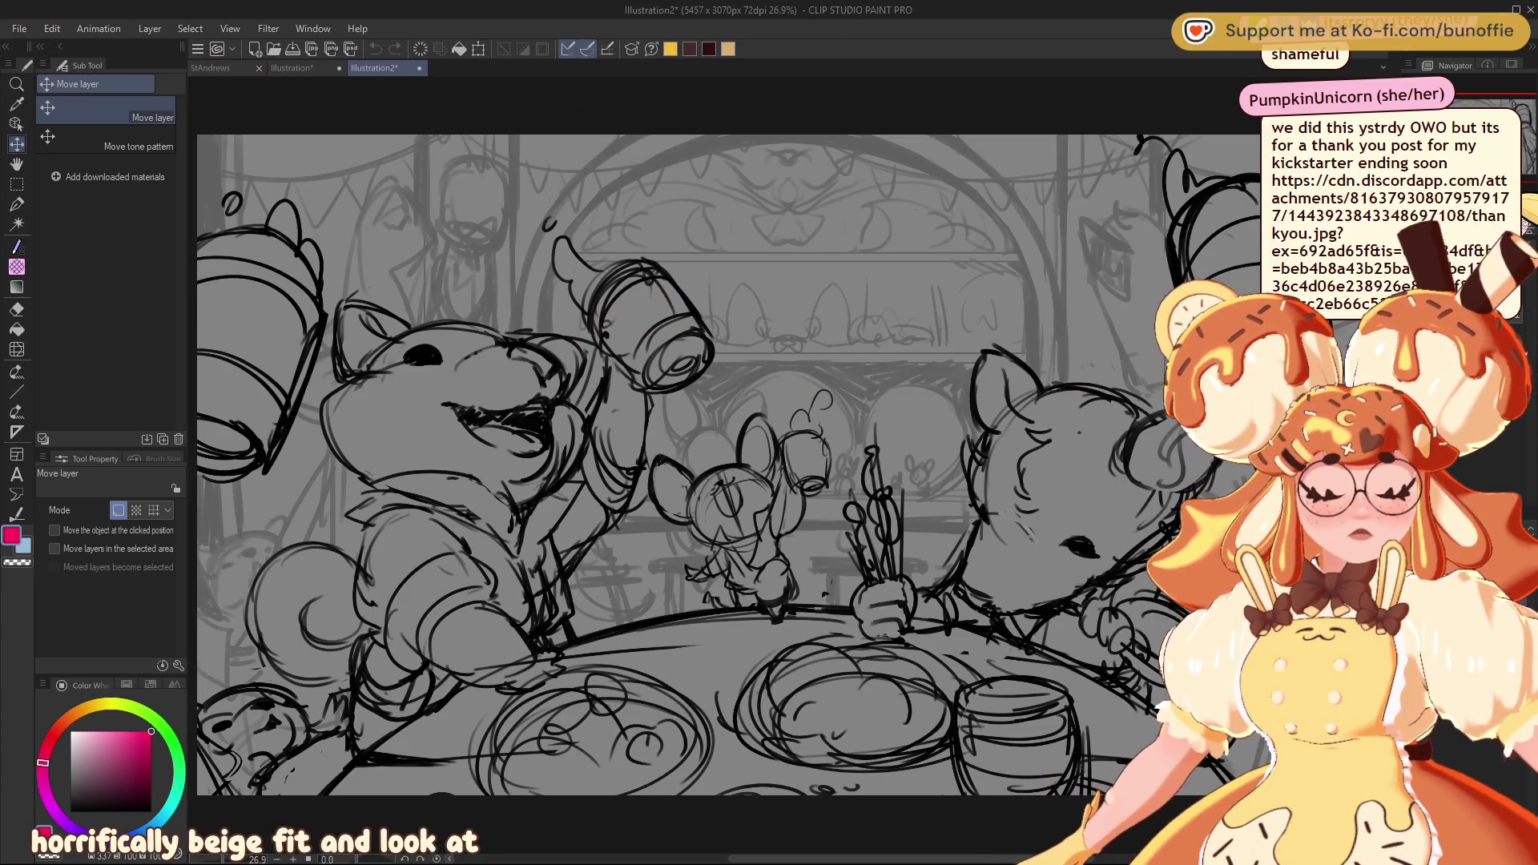
{"action": "scroll", "coordinate": [1286, 360], "scroll_direction": "down", "scroll_amount": 1}
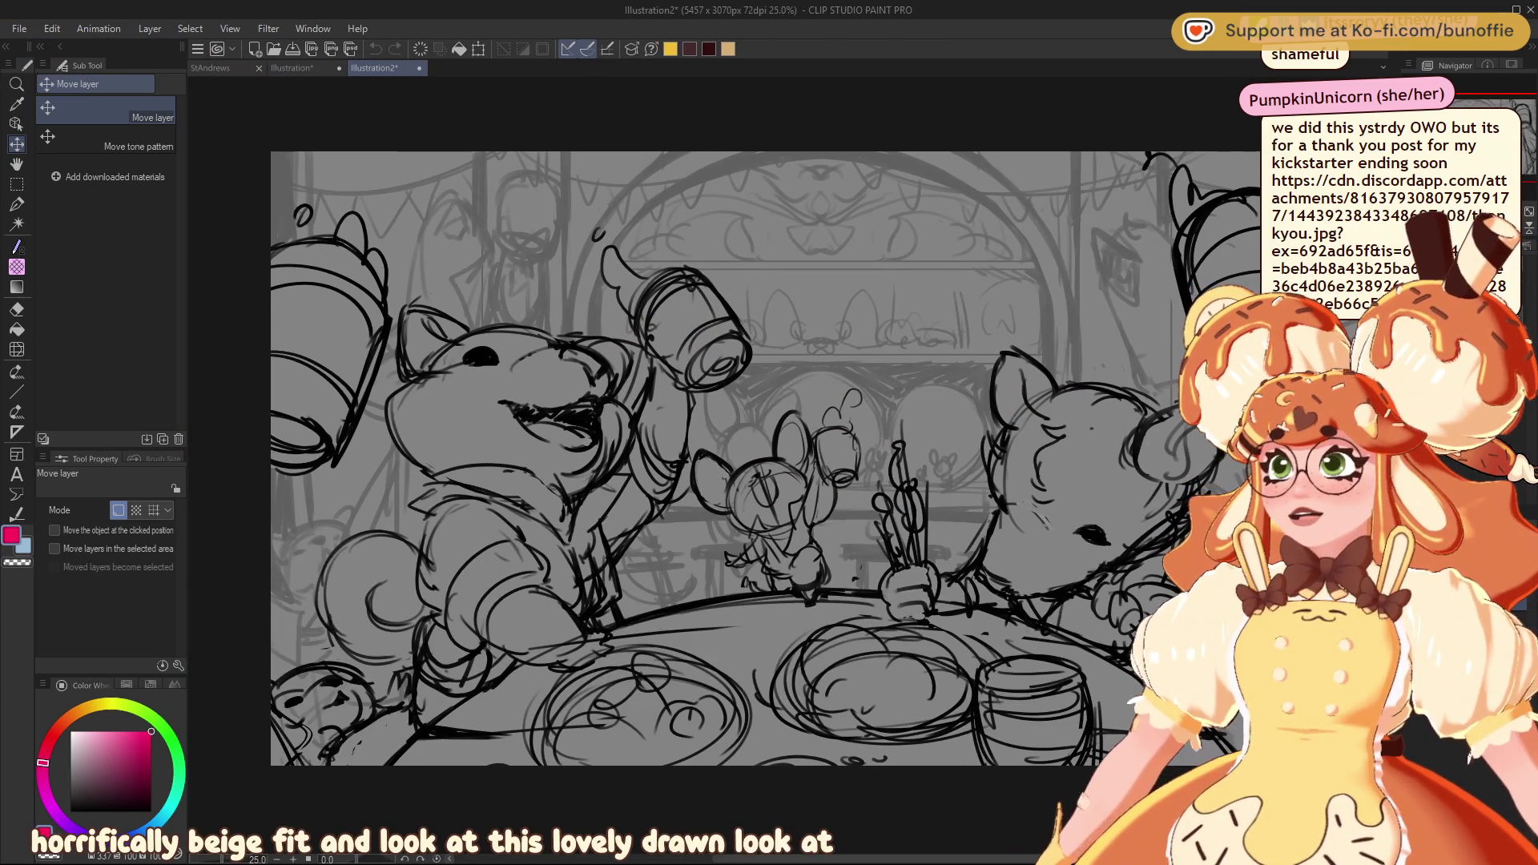
{"action": "scroll", "coordinate": [1286, 360], "scroll_direction": "down", "scroll_amount": 1}
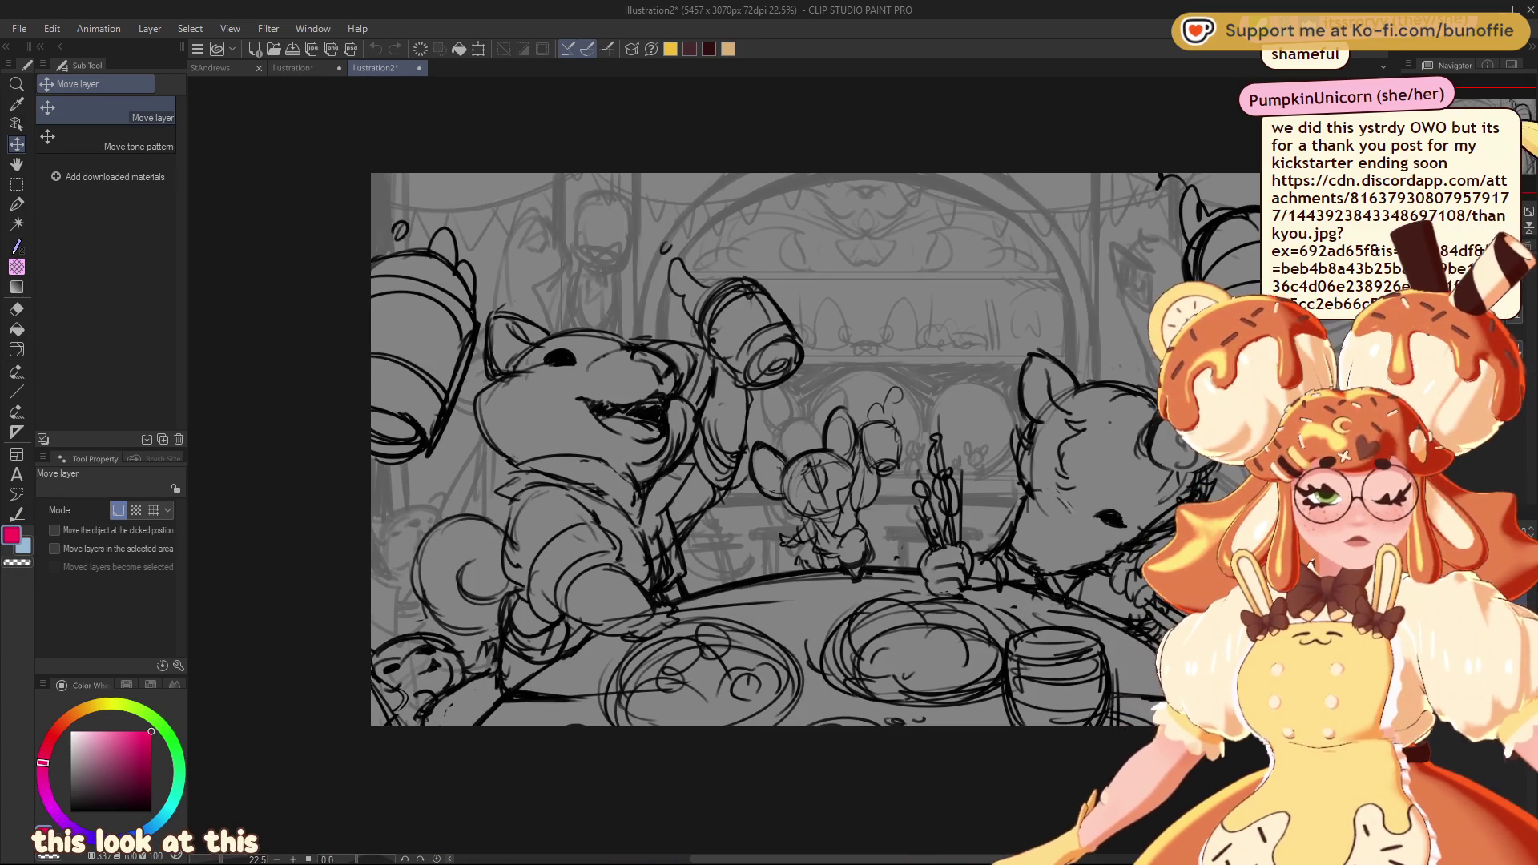
{"action": "left_click_drag", "start_coordinate": [817, 451], "coordinate": [677, 490]}
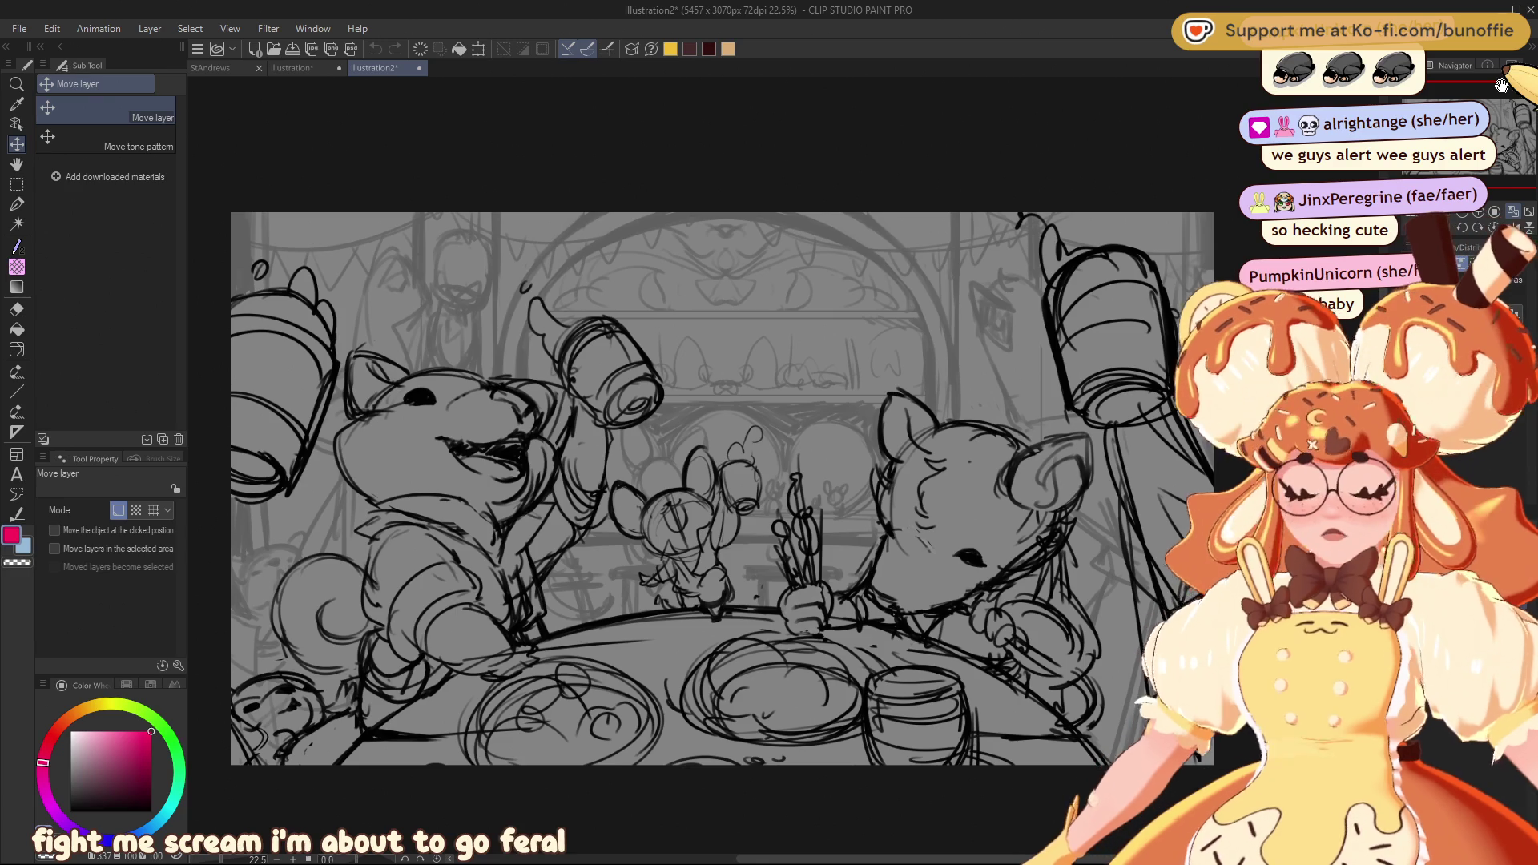
{"action": "scroll", "coordinate": [641, 559], "scroll_direction": "up", "scroll_amount": 2}
{"action": "scroll", "coordinate": [640, 559], "scroll_direction": "up", "scroll_amount": 2}
{"action": "scroll", "coordinate": [640, 558], "scroll_direction": "up", "scroll_amount": 2}
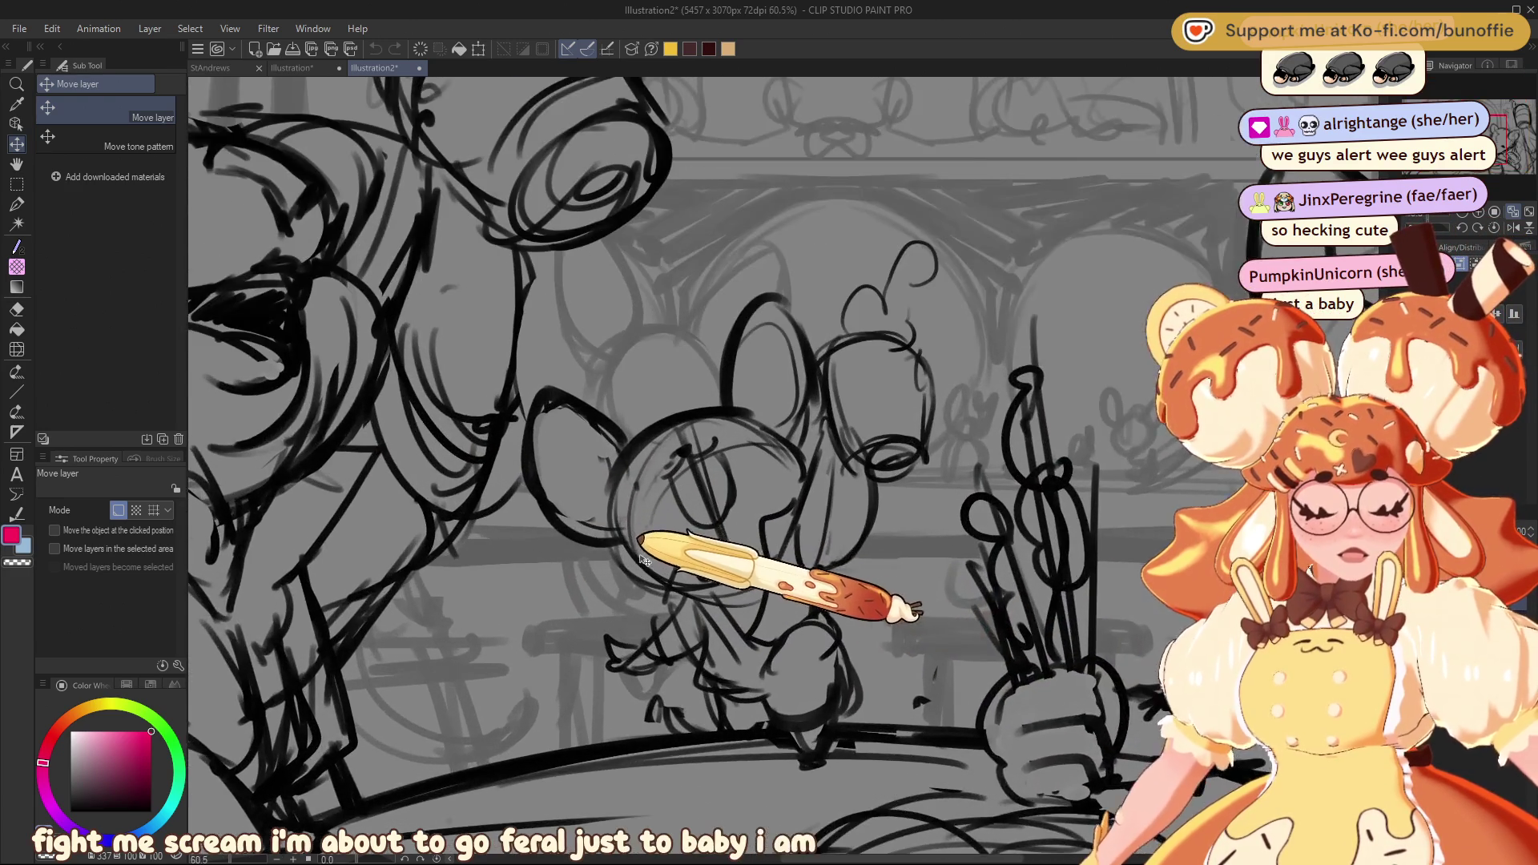
{"action": "scroll", "coordinate": [714, 538], "scroll_direction": "up", "scroll_amount": 1}
{"action": "scroll", "coordinate": [757, 511], "scroll_direction": "up", "scroll_amount": 1}
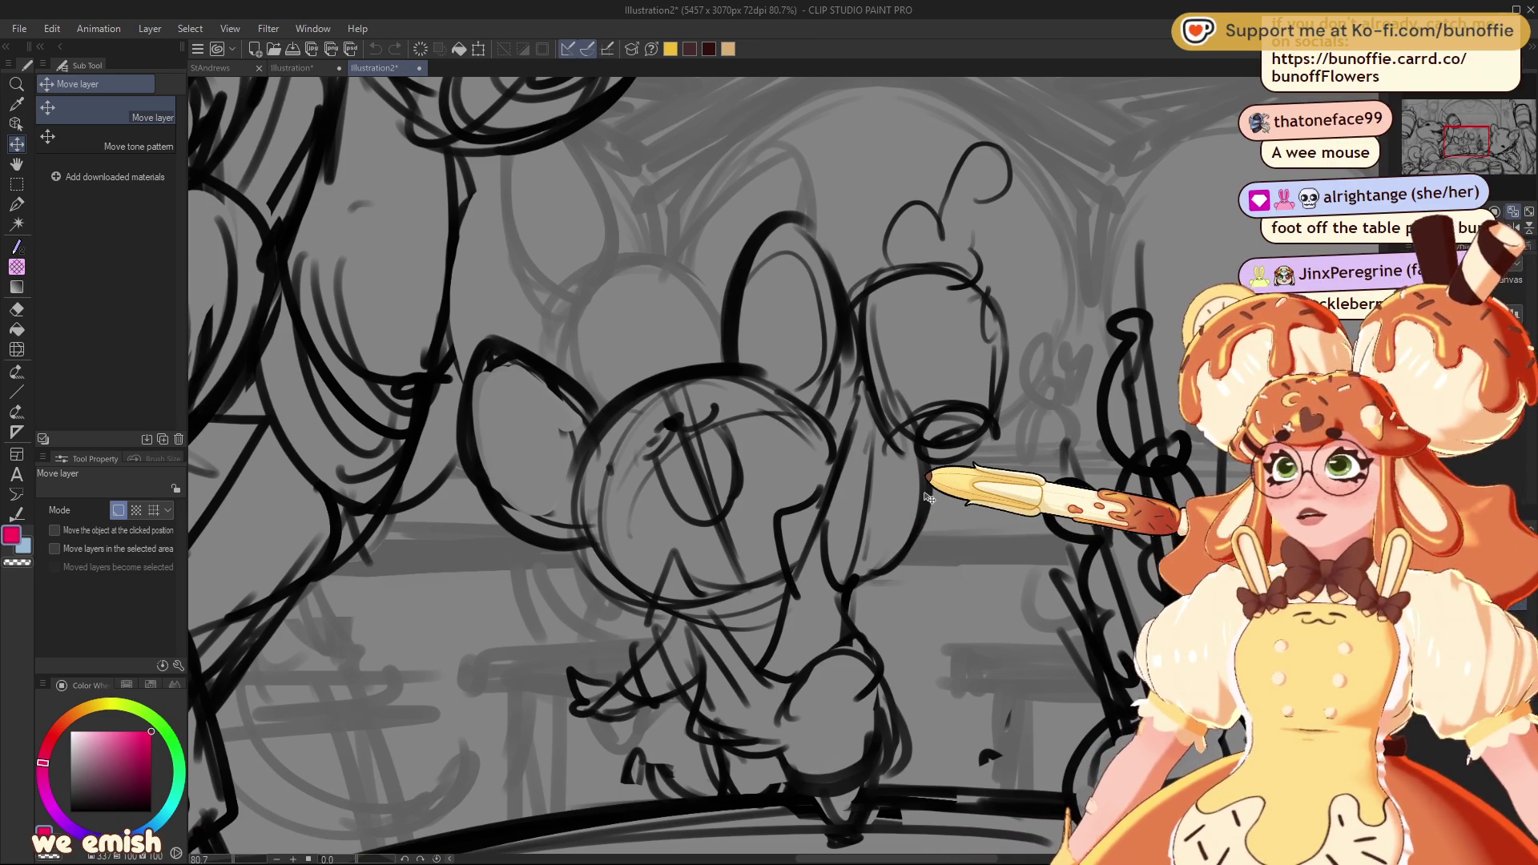
{"action": "scroll", "coordinate": [962, 457], "scroll_direction": "down", "scroll_amount": 2}
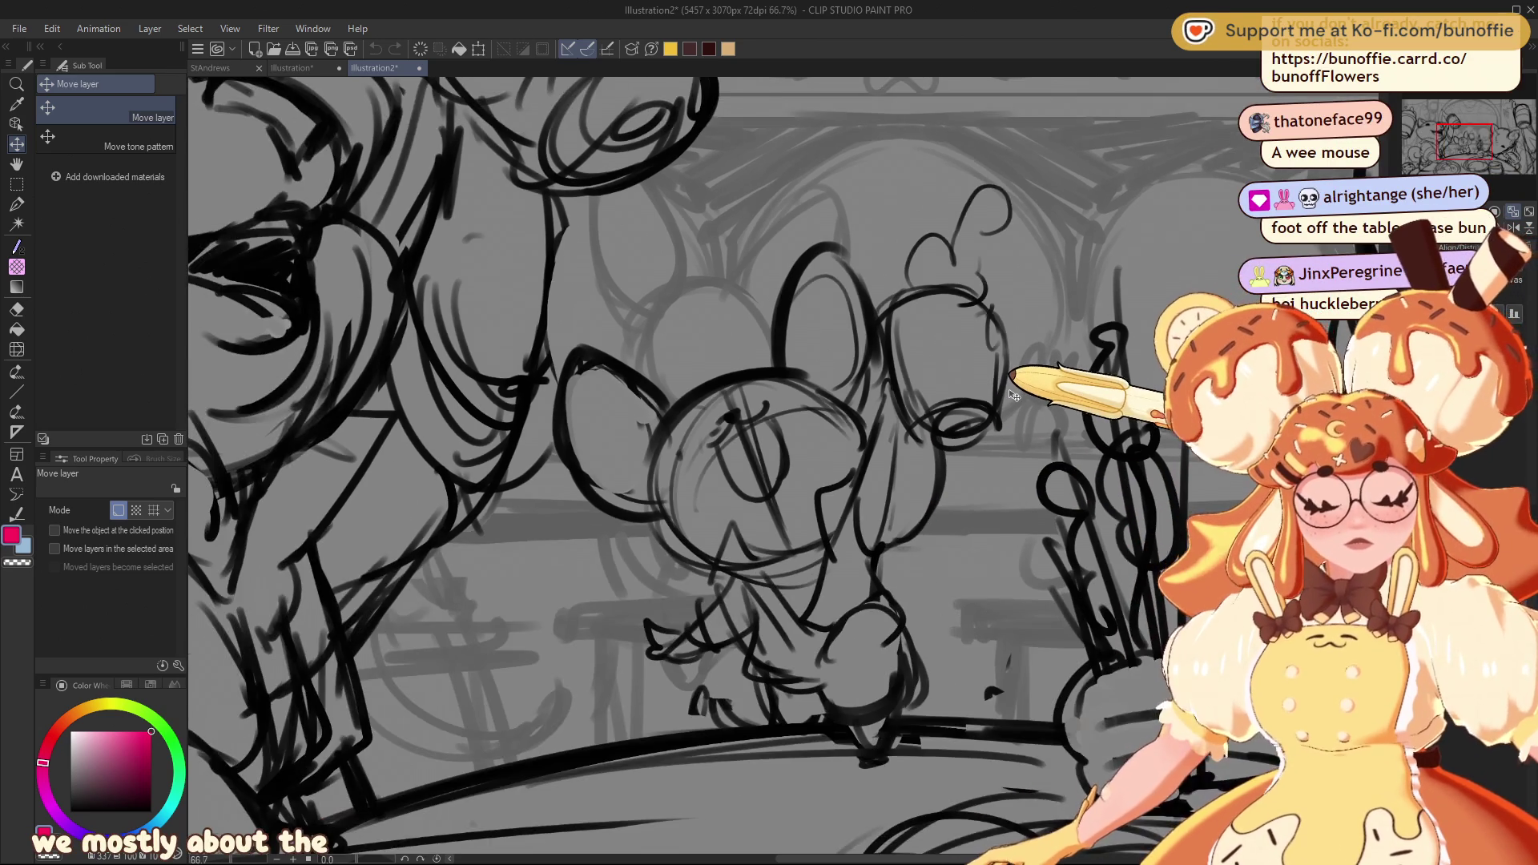
{"action": "scroll", "coordinate": [998, 408], "scroll_direction": "down", "scroll_amount": 2}
{"action": "scroll", "coordinate": [1016, 390], "scroll_direction": "down", "scroll_amount": 2}
{"action": "scroll", "coordinate": [1016, 390], "scroll_direction": "down", "scroll_amount": 1}
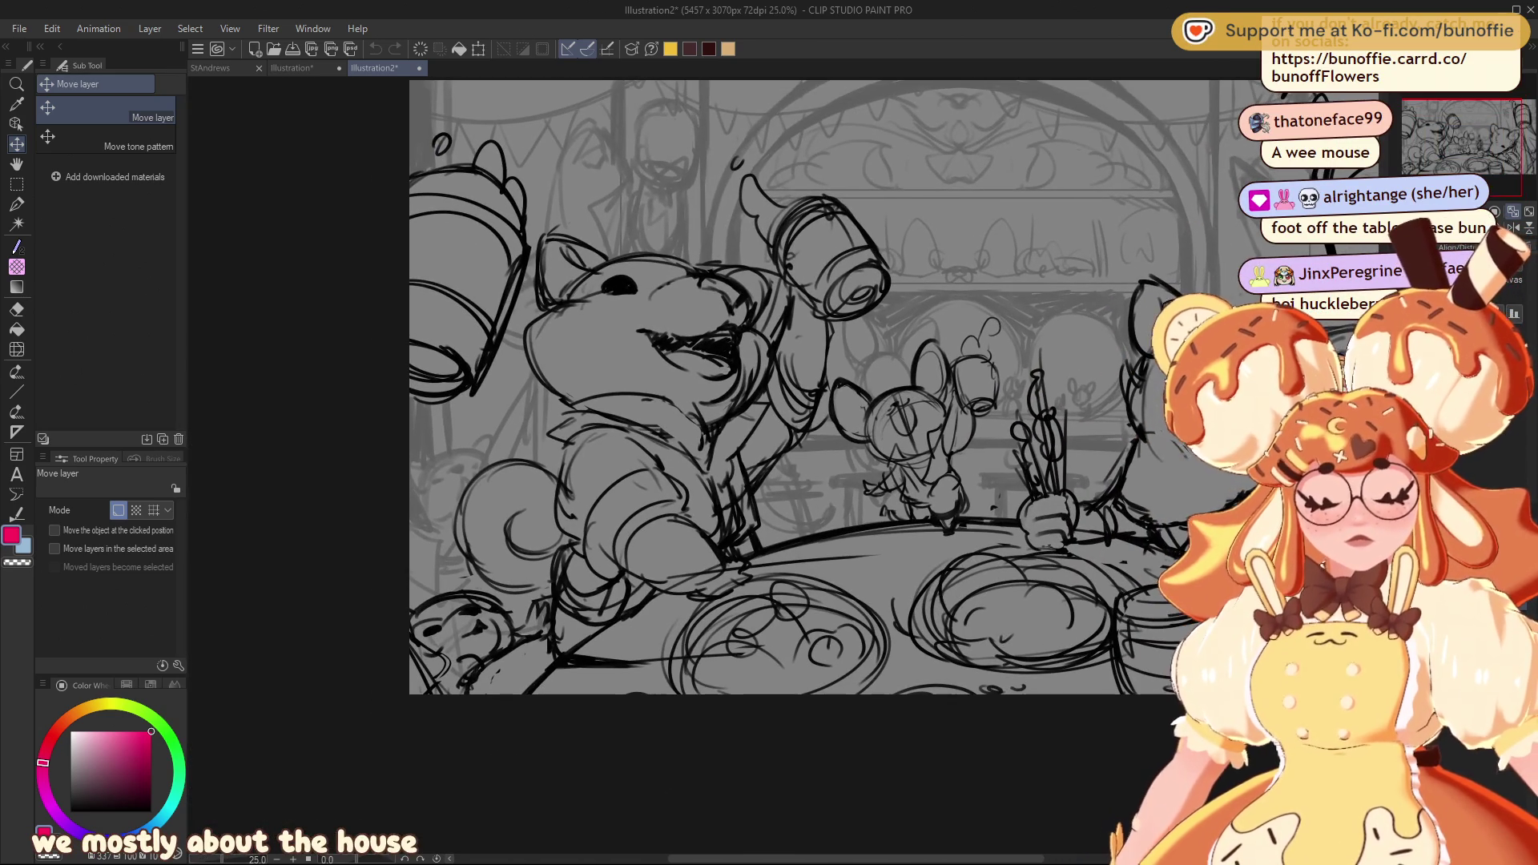
{"action": "scroll", "coordinate": [1505, 136], "scroll_direction": "up", "scroll_amount": 1}
{"action": "scroll", "coordinate": [1512, 130], "scroll_direction": "up", "scroll_amount": 1}
{"action": "scroll", "coordinate": [1519, 123], "scroll_direction": "up", "scroll_amount": 1}
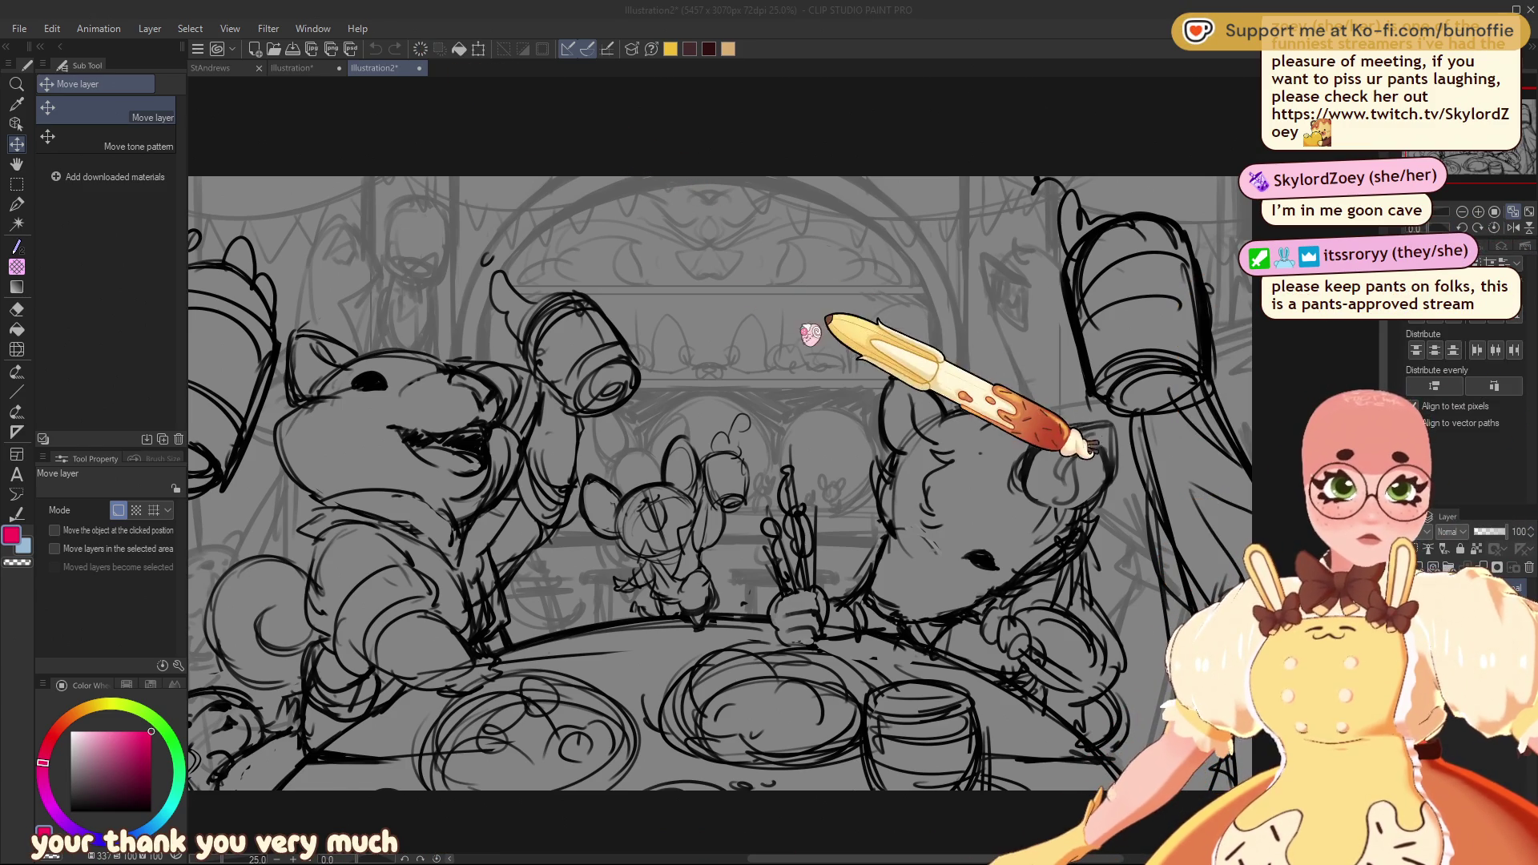
Close the Illustration2 tavern sketch so the food collage canvas returns
{"action": "key", "text": "ctrl+w"}
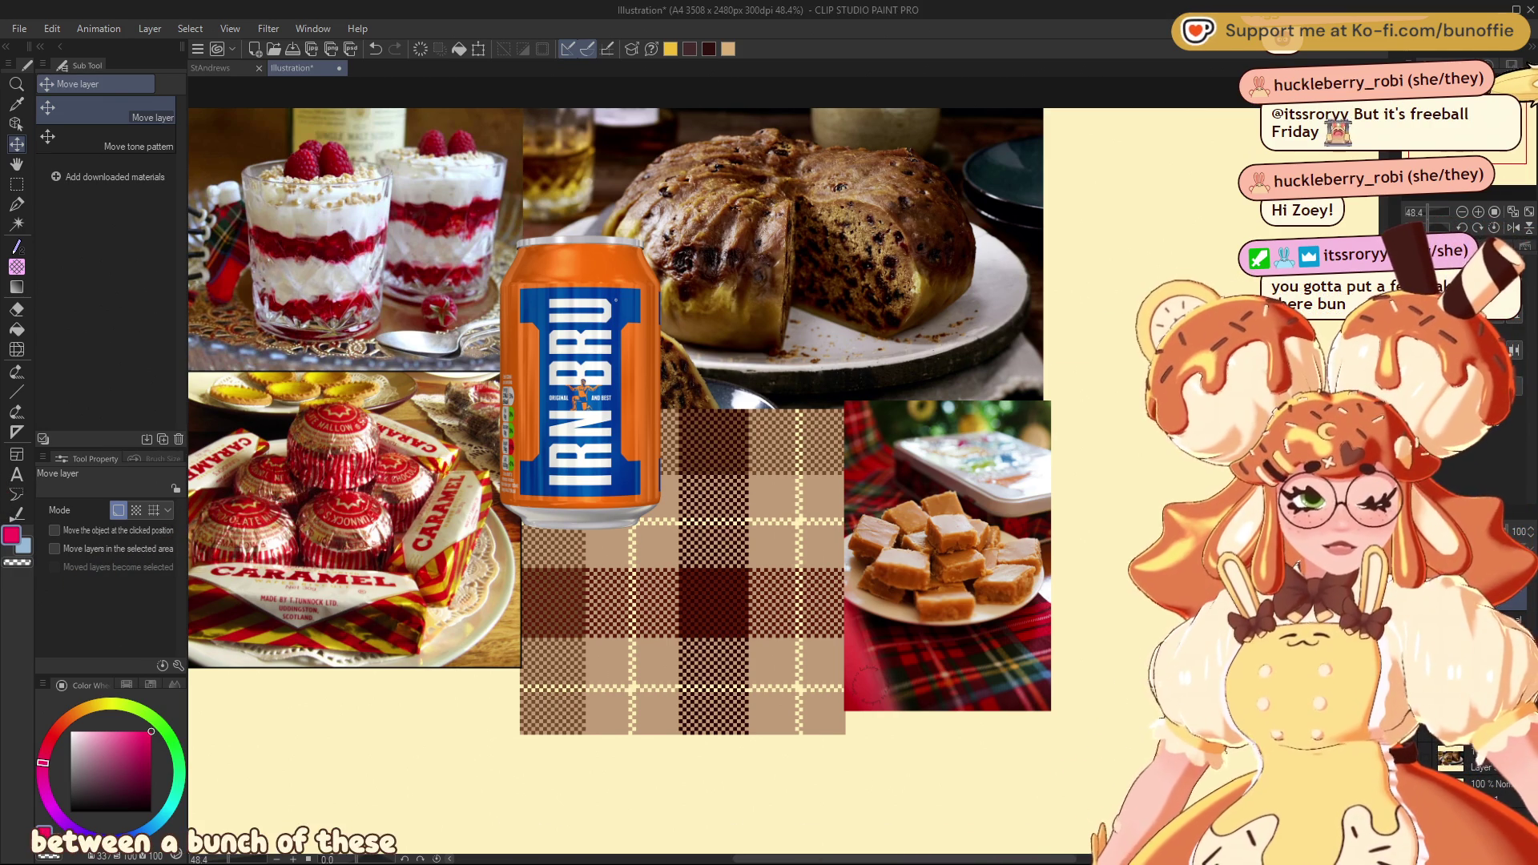
{"action": "scroll", "coordinate": [615, 420], "scroll_direction": "down", "scroll_amount": 1}
Add the iced biscuit photo and set it just below the caramel wafers
{"action": "left_click_drag", "start_coordinate": [1098, 172], "coordinate": [542, 222]}
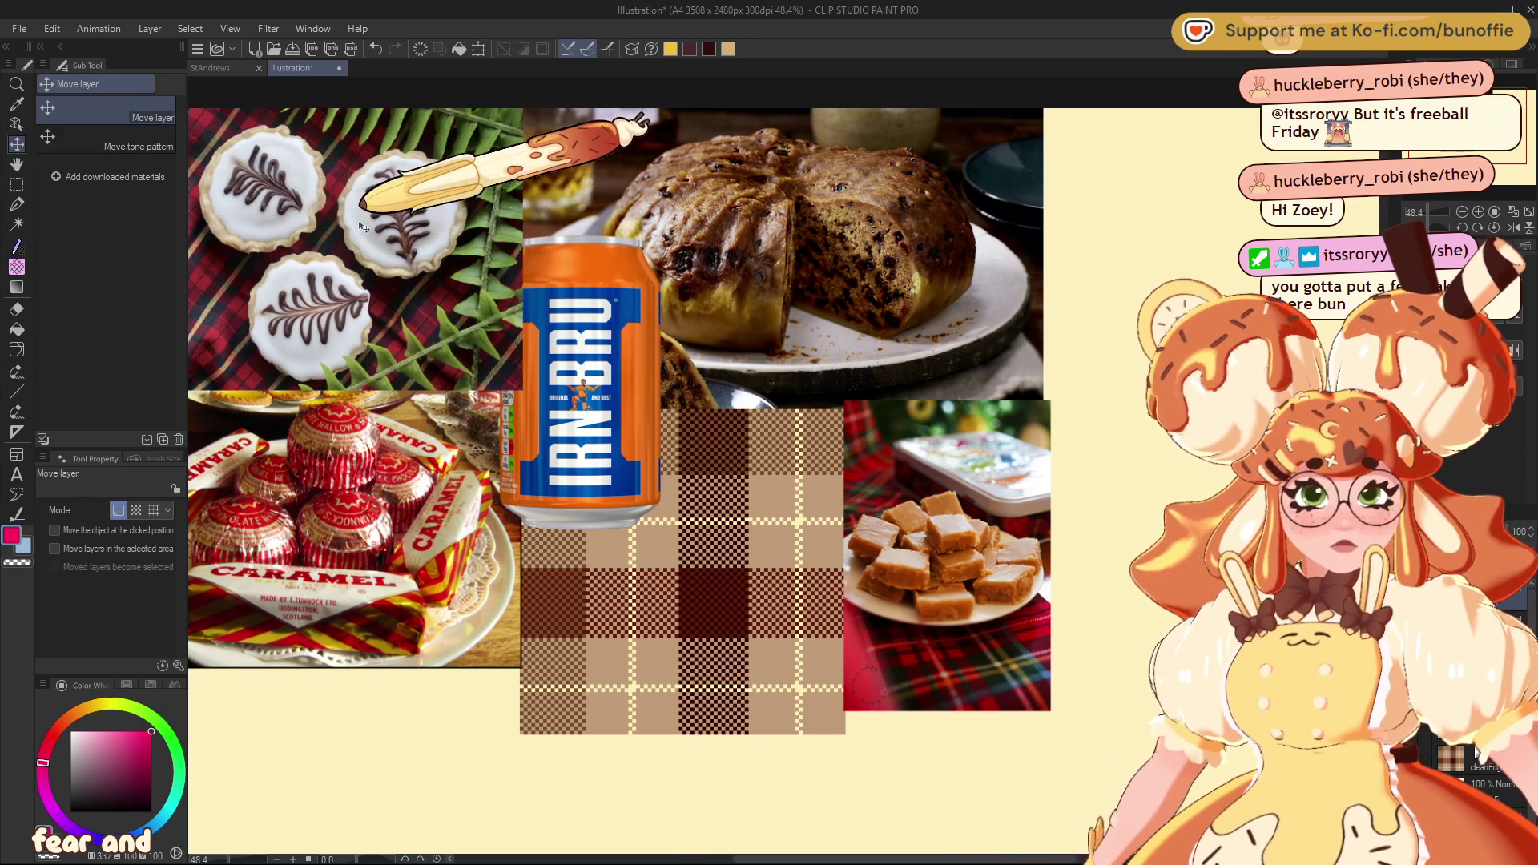
{"action": "mouse_move", "coordinate": [361, 240]}
{"action": "left_mouse_down"}
{"action": "mouse_move", "coordinate": [535, 747]}
{"action": "mouse_move", "coordinate": [581, 624]}
{"action": "mouse_move", "coordinate": [691, 548]}
{"action": "left_mouse_up"}
{"action": "scroll", "coordinate": [582, 623], "scroll_direction": "down", "scroll_amount": 1}
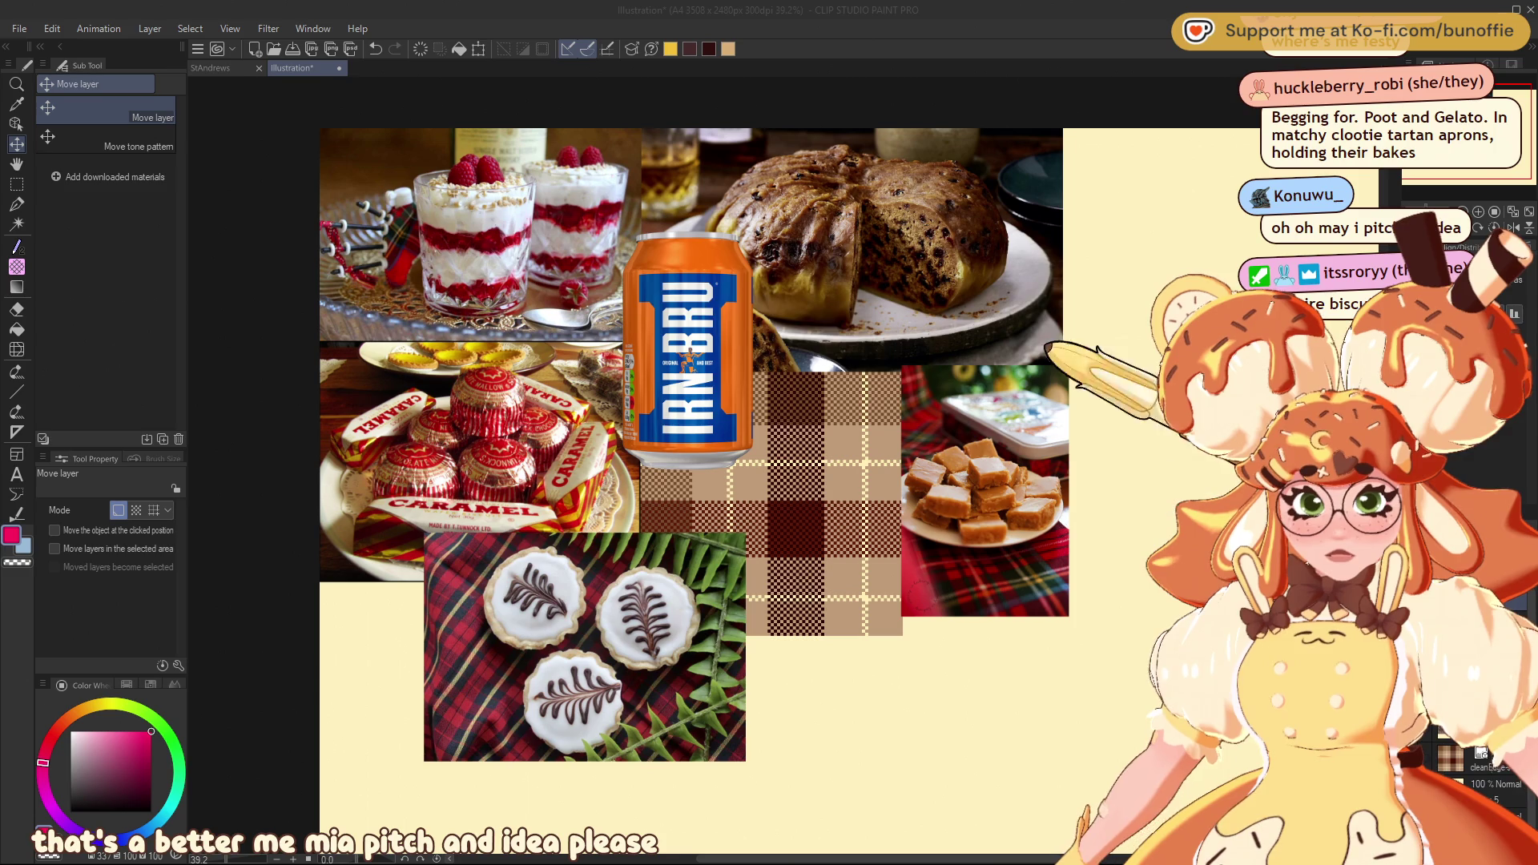
Paste the millionaire shortbread photo at lower middle and shrink it proportionally beside the iced biscuits
{"action": "key", "text": "ctrl+v"}
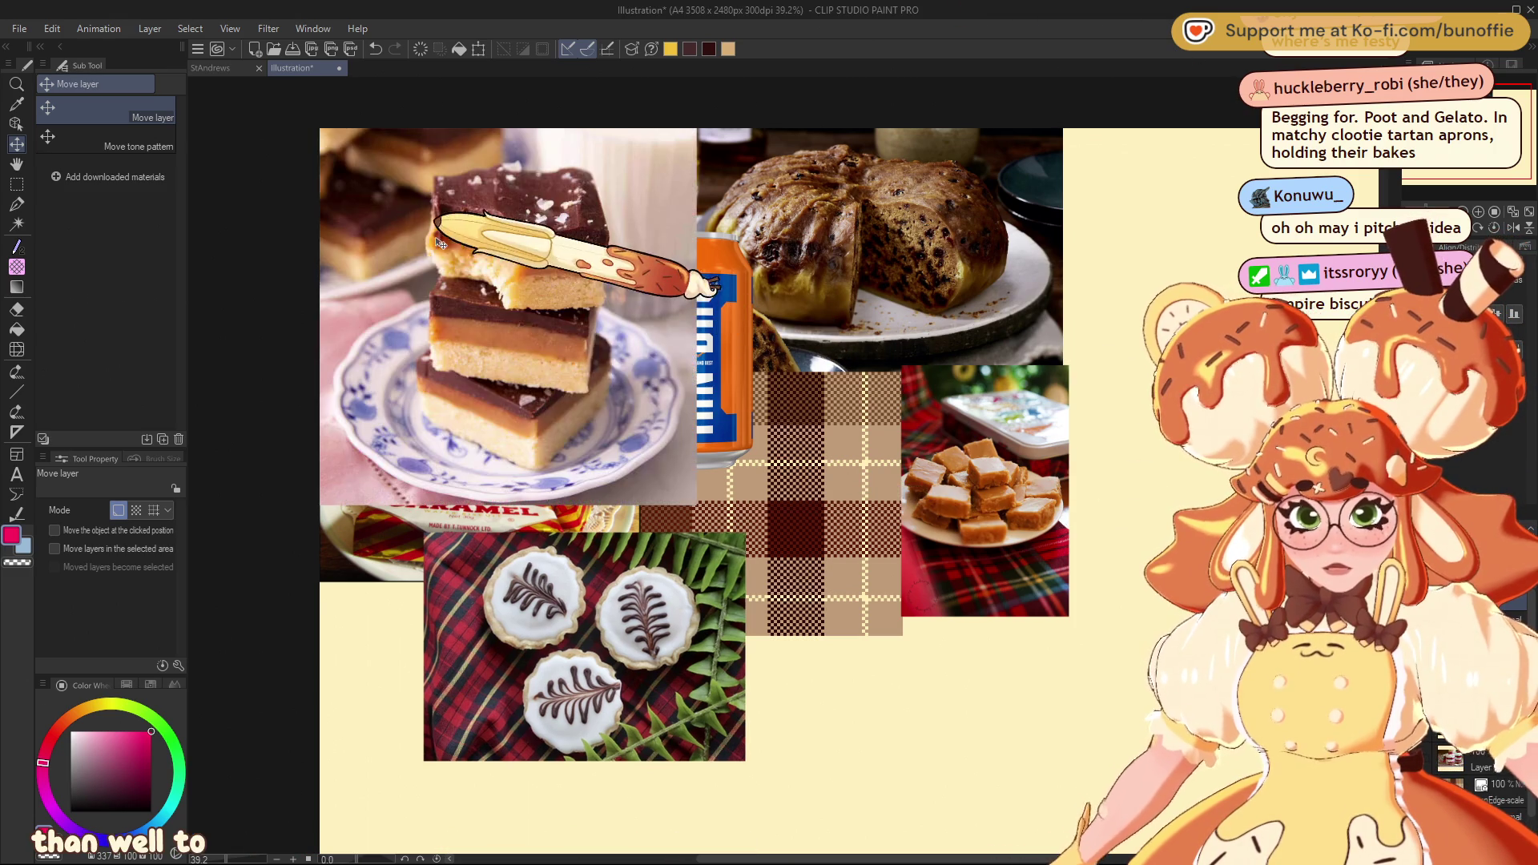
{"action": "left_click_drag", "start_coordinate": [444, 246], "coordinate": [868, 552]}
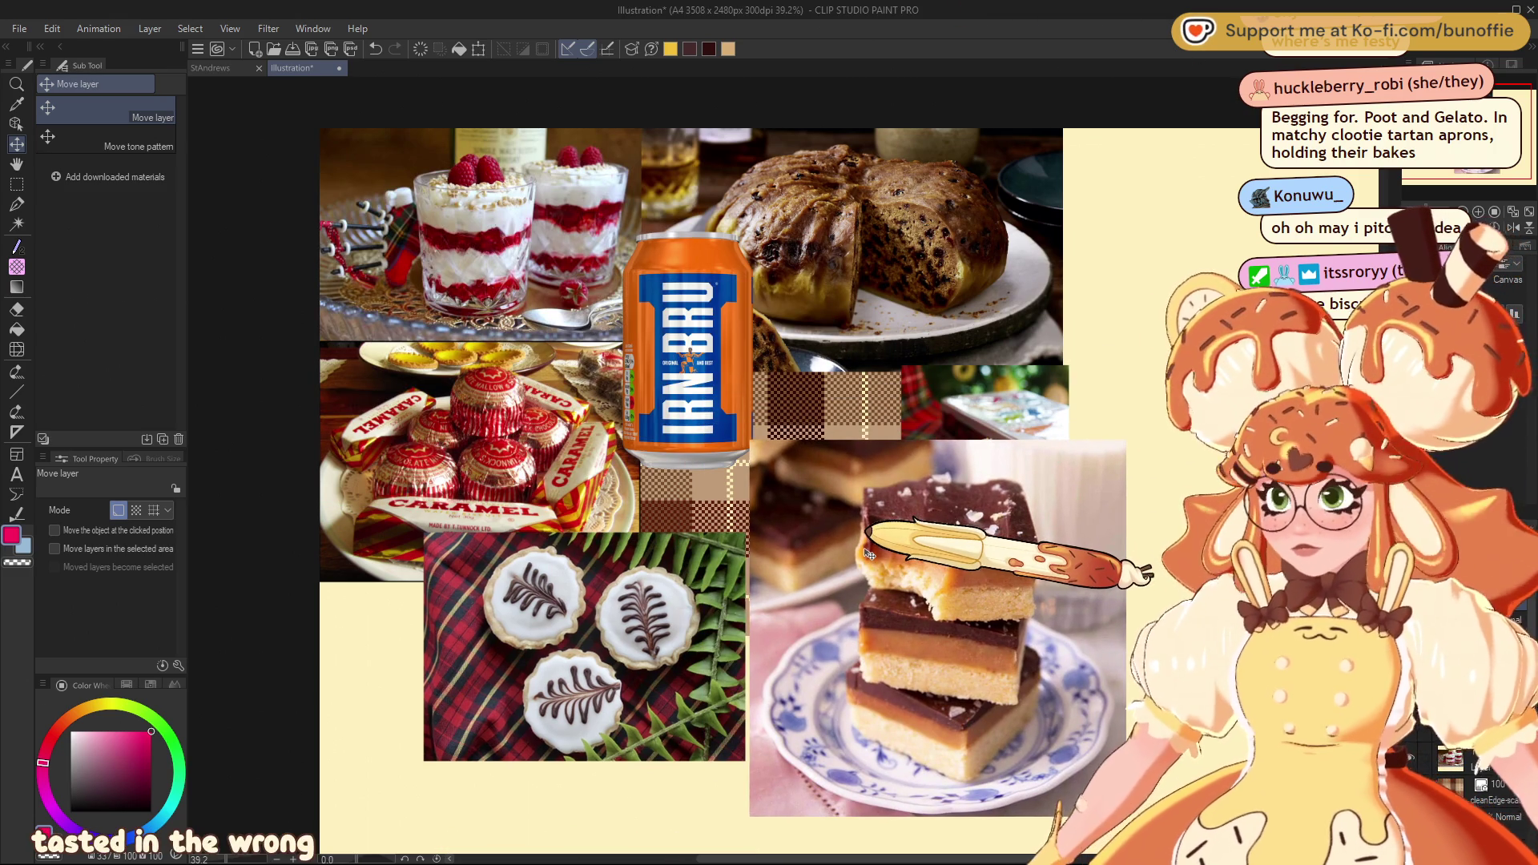
{"action": "key", "text": "ctrl+t"}
{"action": "left_click_drag", "start_coordinate": [1121, 623], "coordinate": [897, 671]}
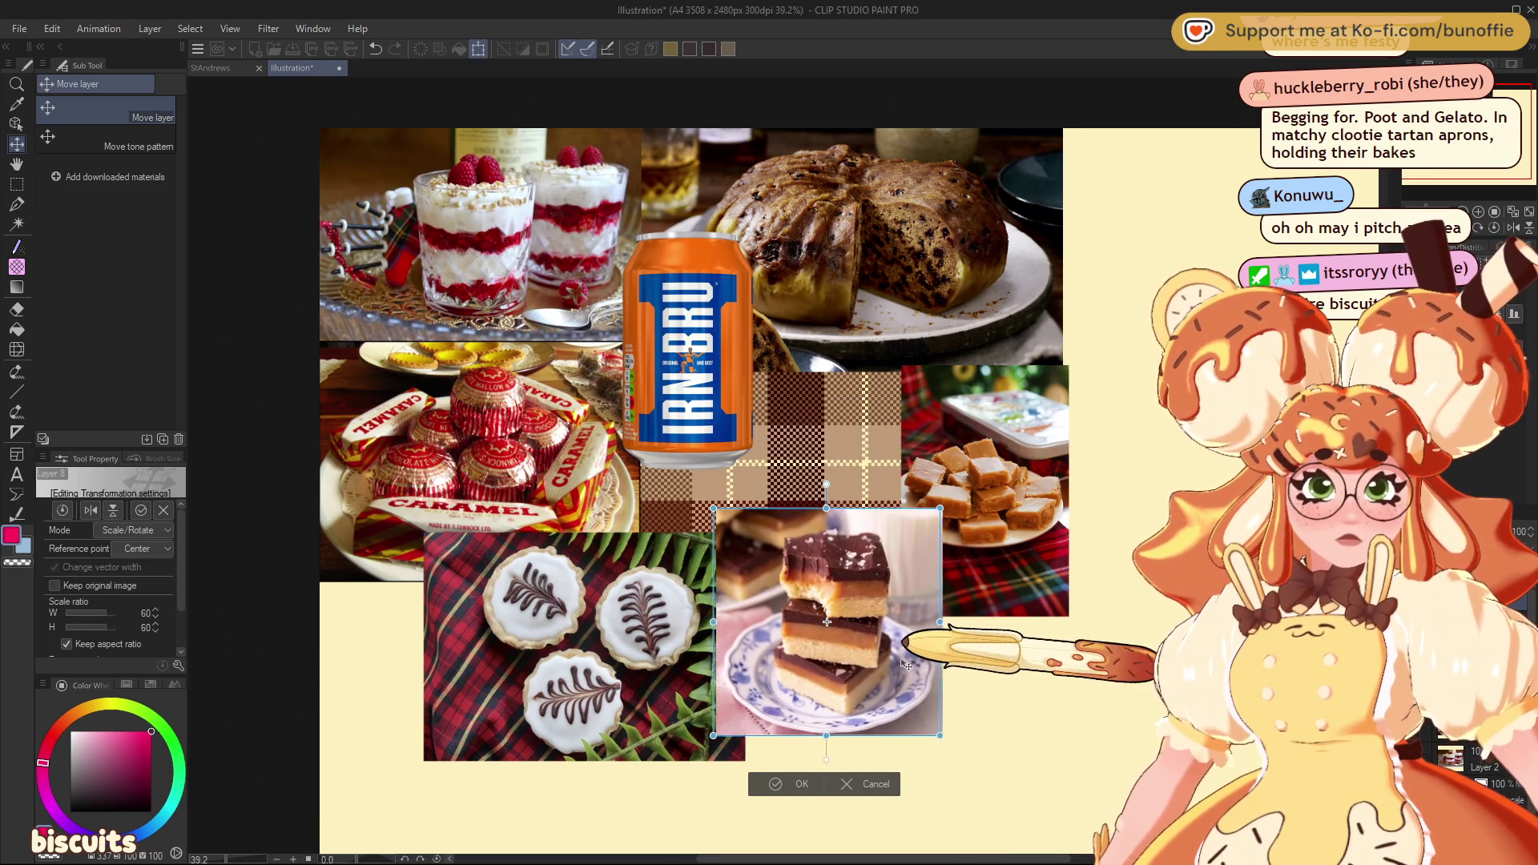
{"action": "left_click", "coordinate": [789, 792]}
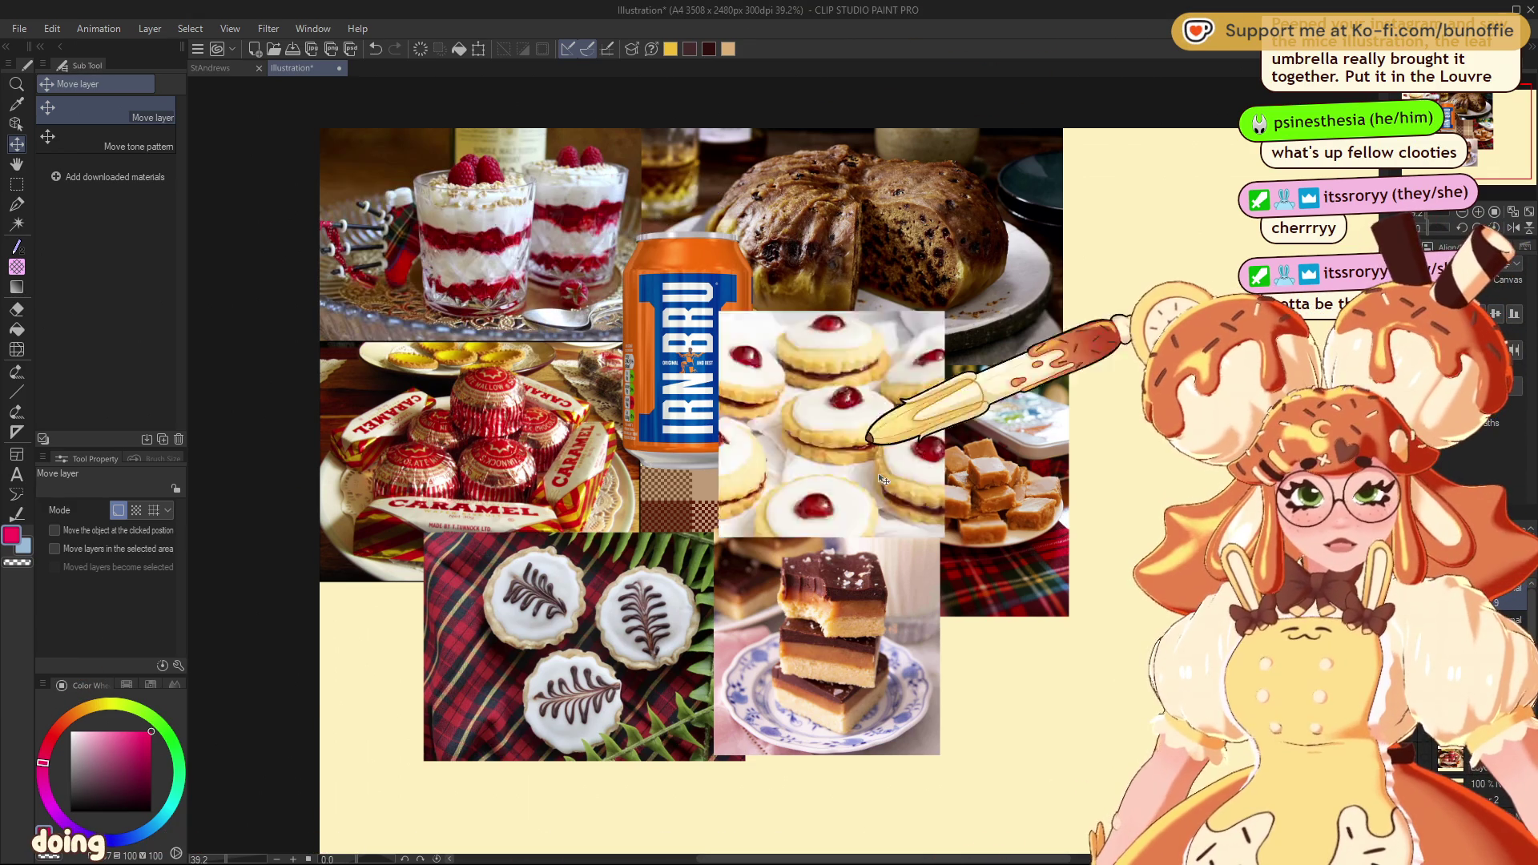
Add the cherry-topped empire biscuit photo at lower right beside the shortbread
{"action": "left_click_drag", "start_coordinate": [444, 228], "coordinate": [946, 663]}
{"action": "left_click_drag", "start_coordinate": [1078, 699], "coordinate": [1048, 696]}
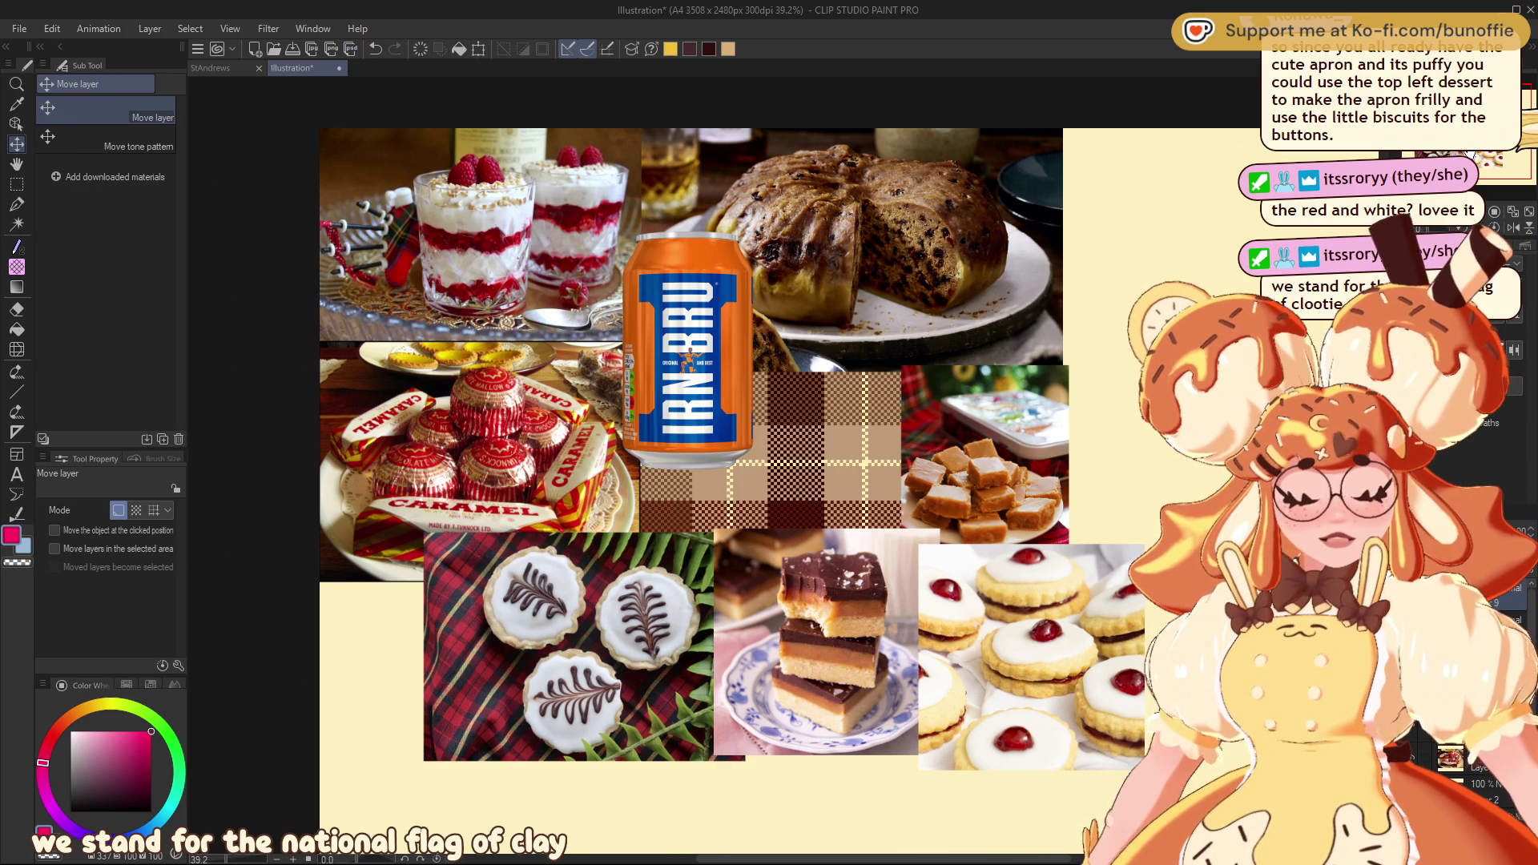
{"action": "scroll", "coordinate": [721, 481], "scroll_direction": "up", "scroll_amount": 1}
{"action": "left_click_drag", "start_coordinate": [721, 481], "coordinate": [644, 462]}
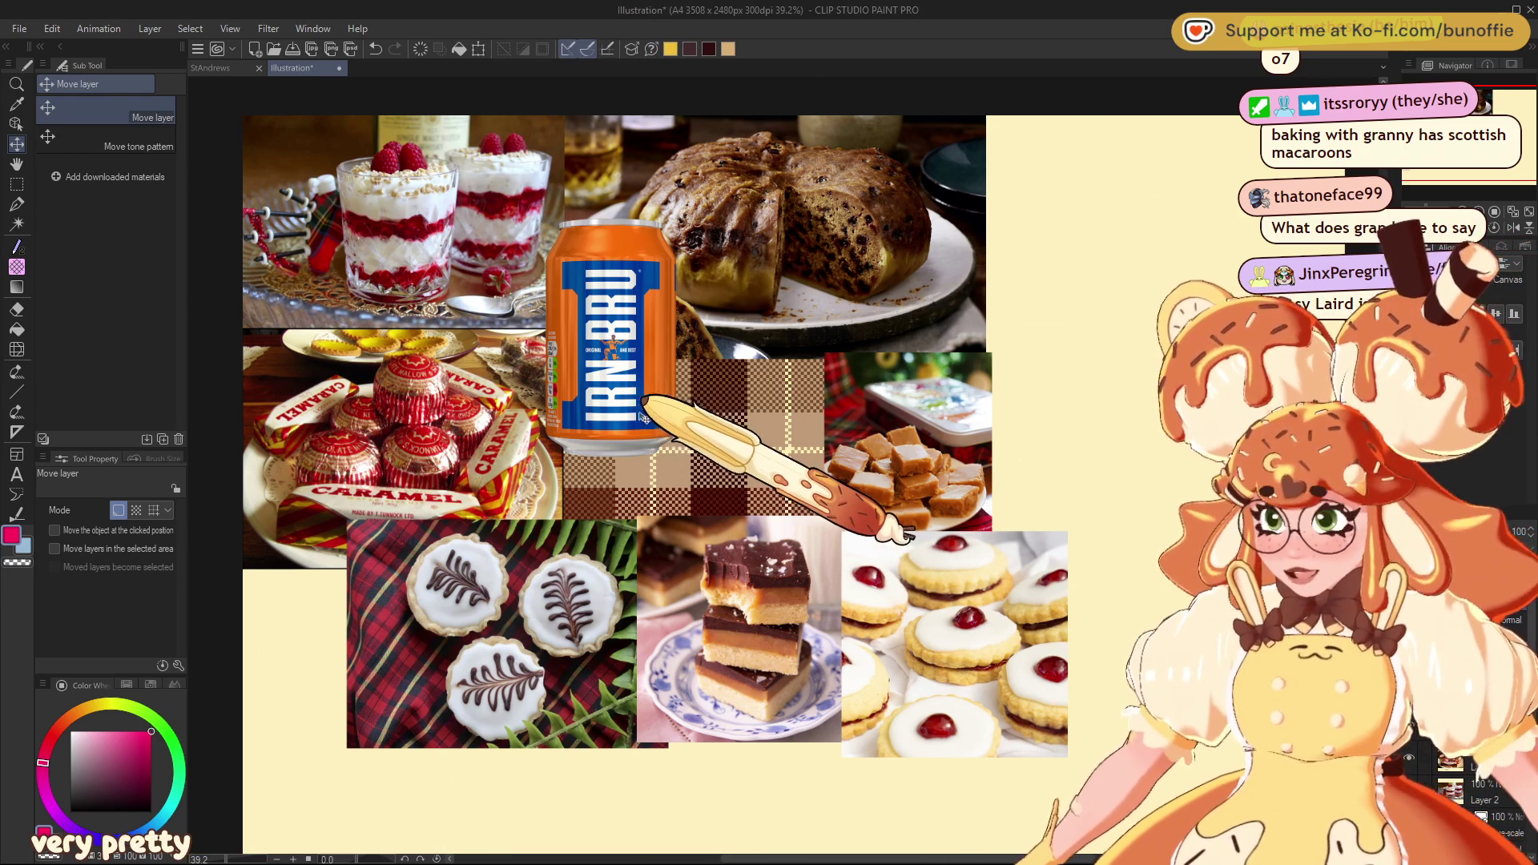
Paste the strawberry tart photo and transform it up into the top-right corner
{"action": "key", "text": "ctrl+v"}
{"action": "key", "text": "ctrl+t"}
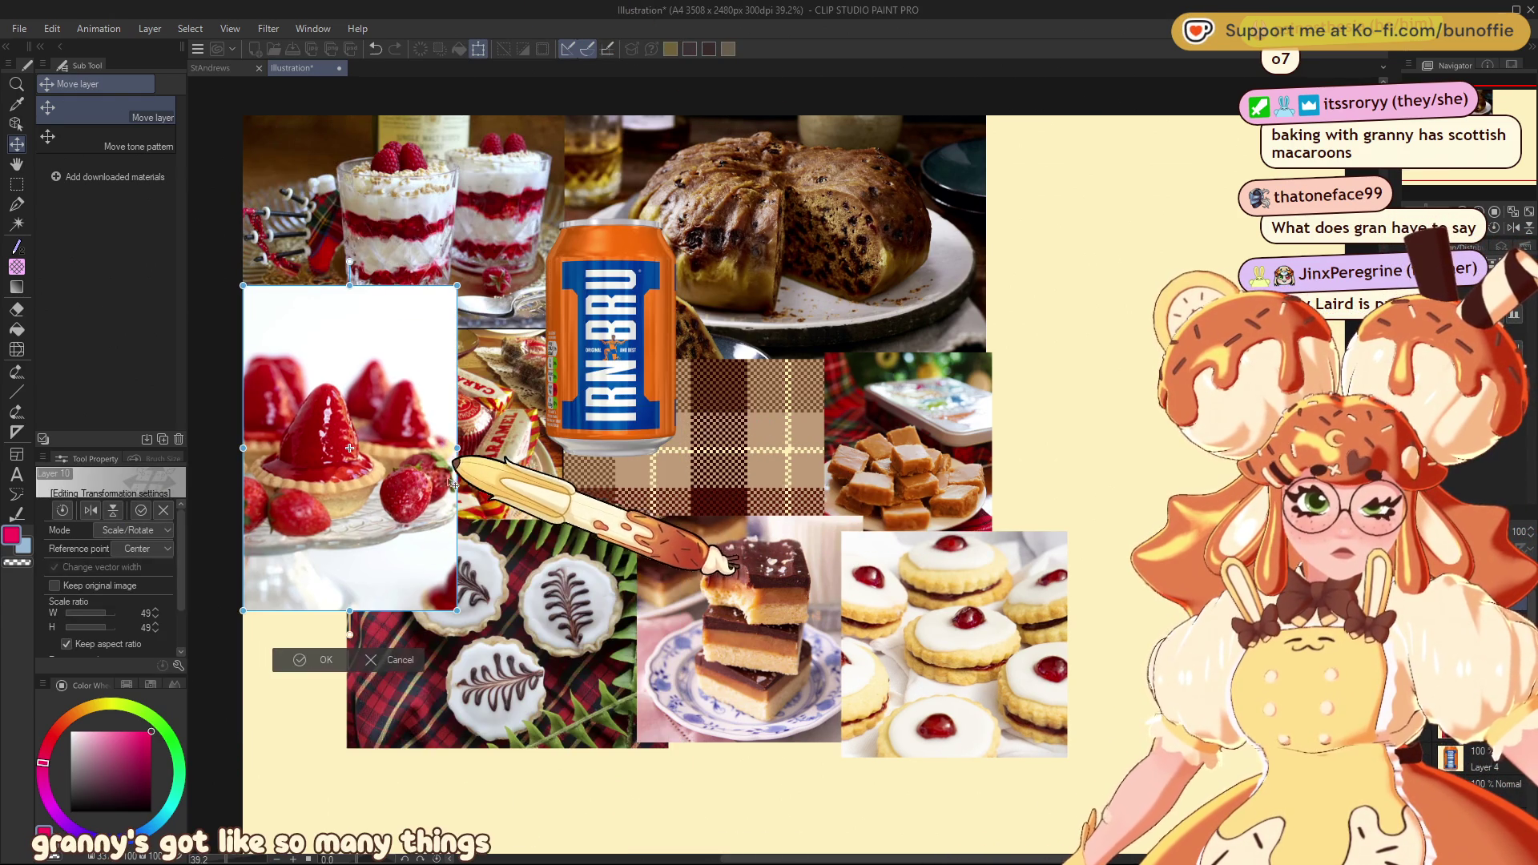
{"action": "left_click_drag", "start_coordinate": [610, 661], "coordinate": [1096, 278]}
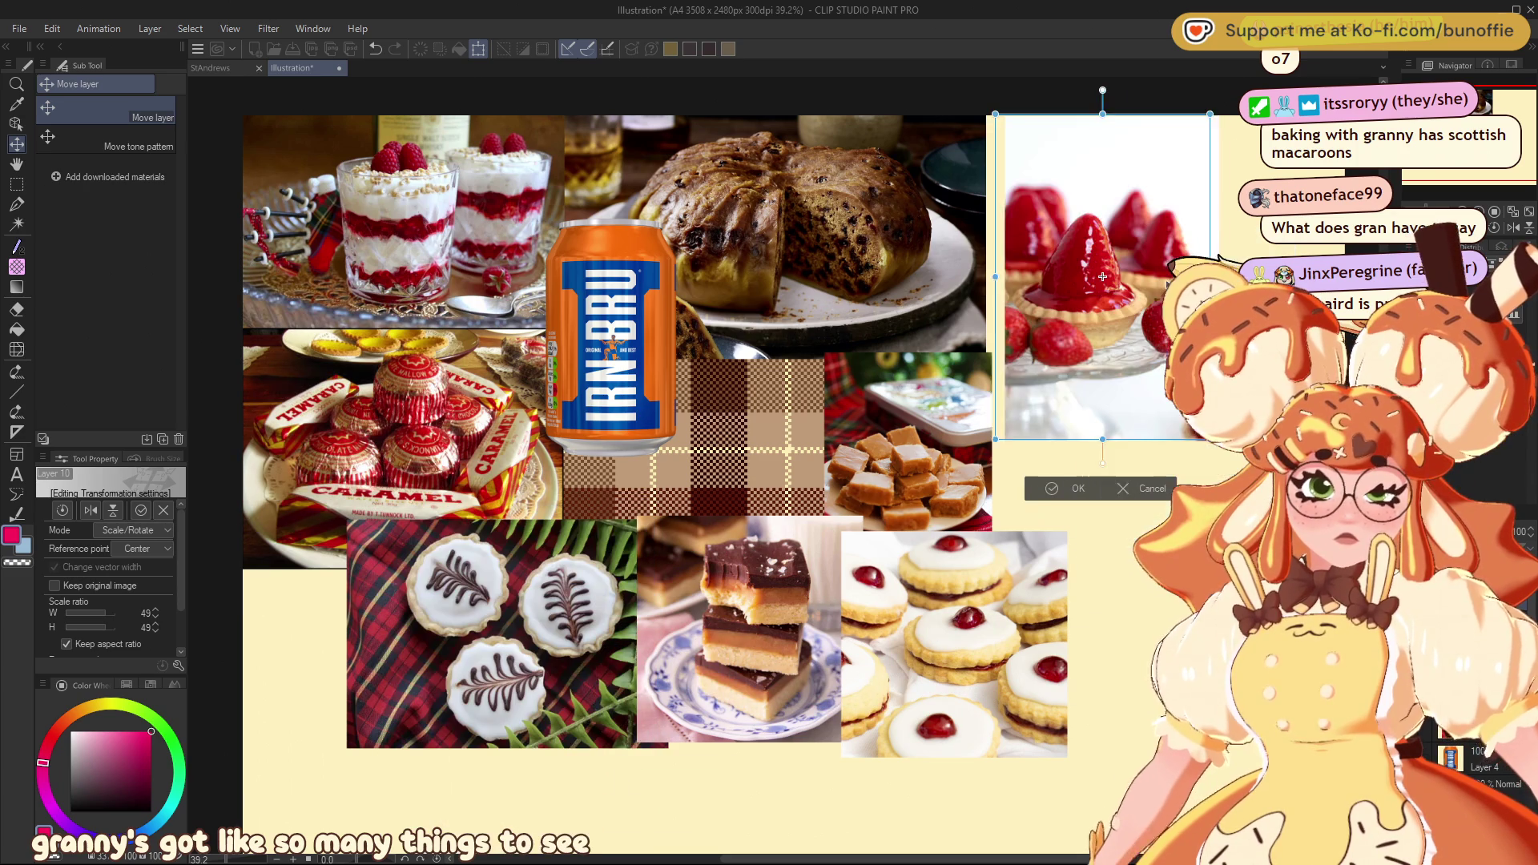
{"action": "left_click_drag", "start_coordinate": [1098, 279], "coordinate": [1090, 226]}
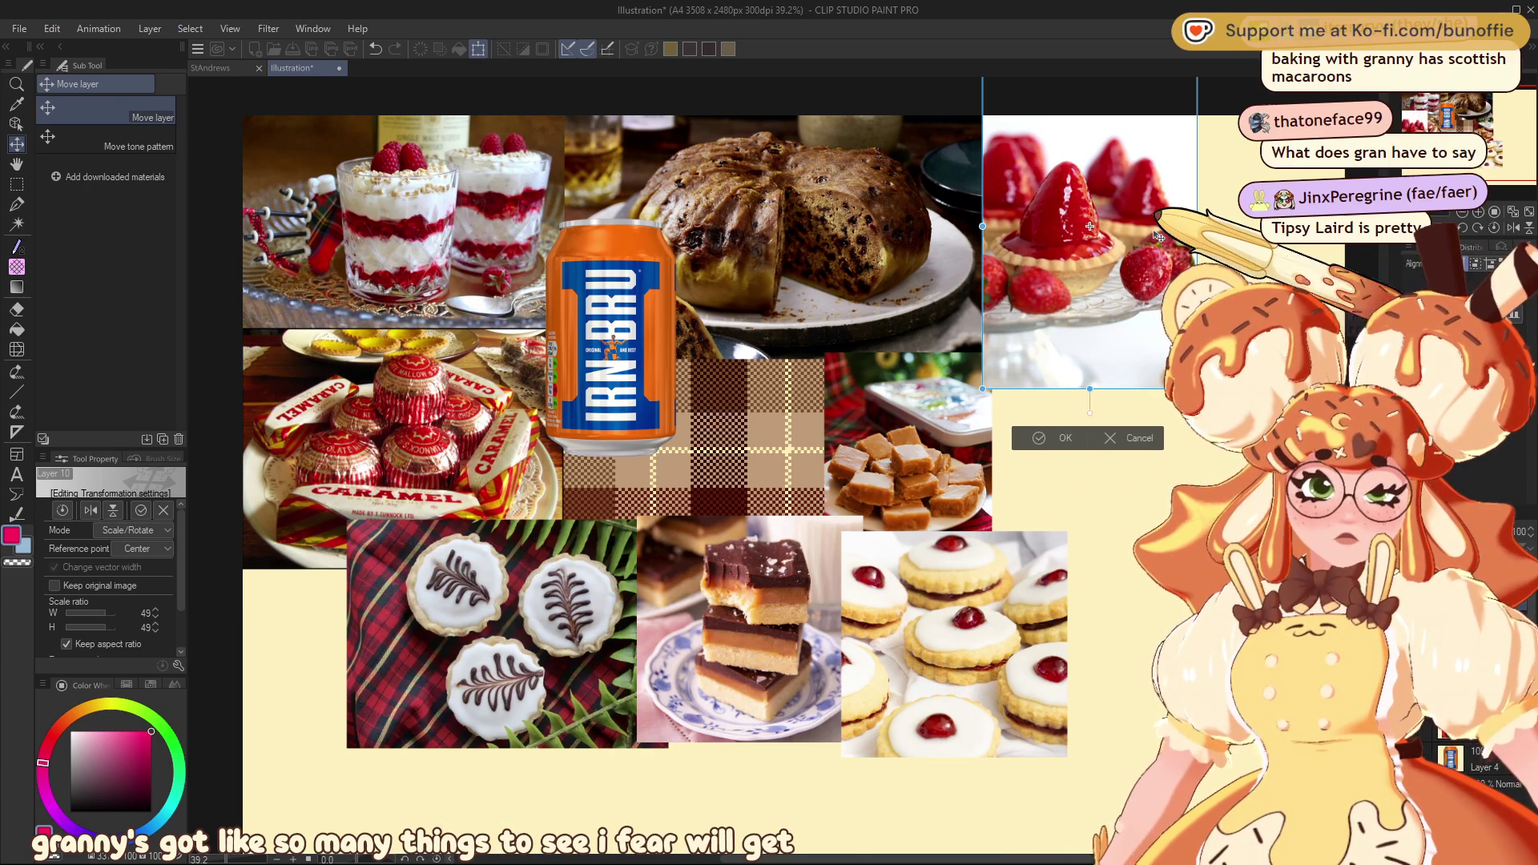
{"action": "key", "text": "Return"}
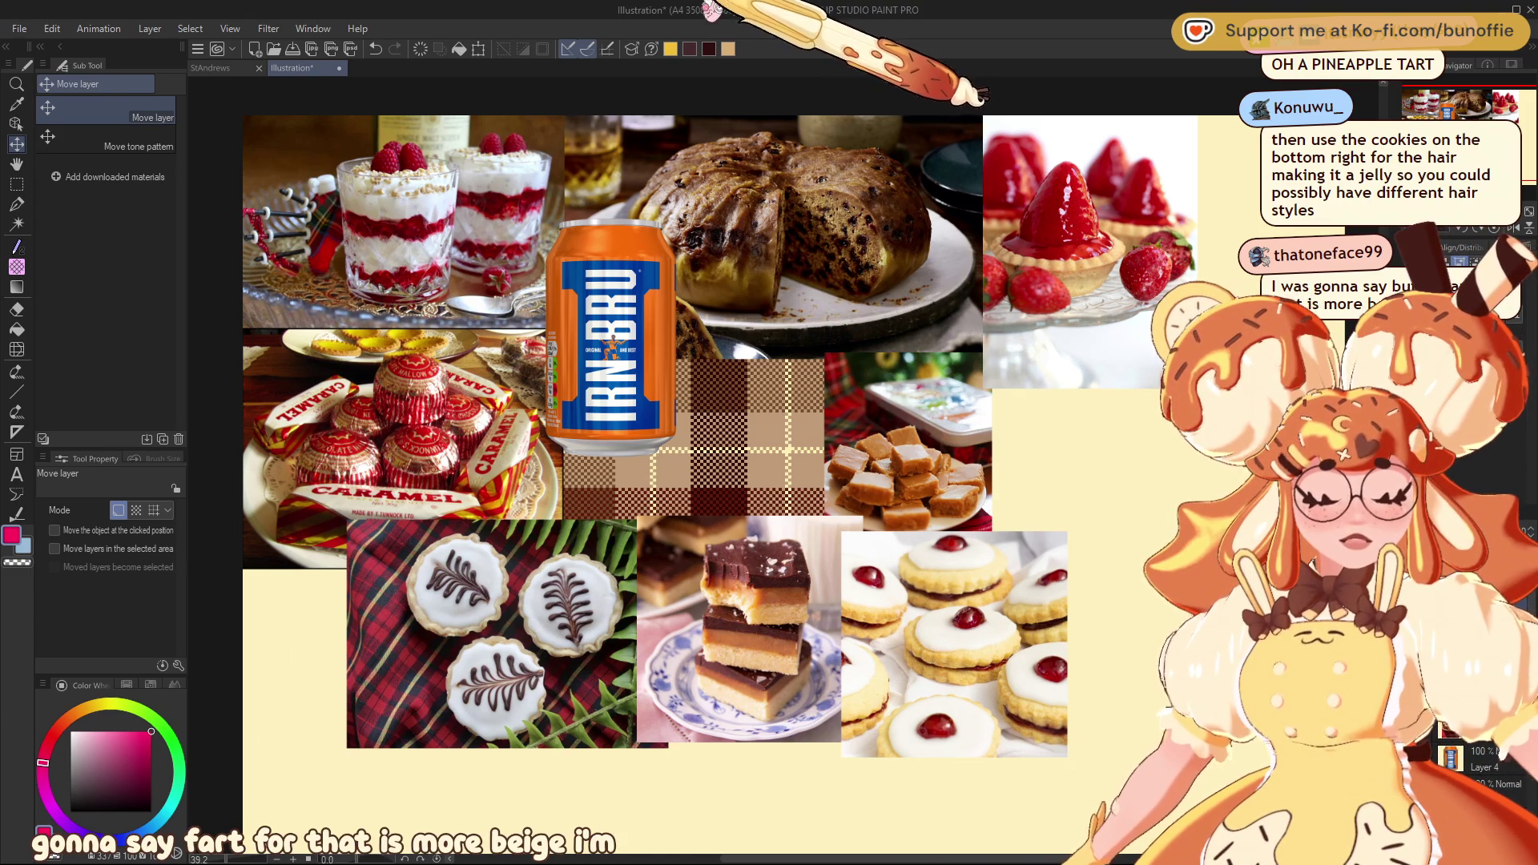
Paste the mint chocolate slice photo and place it on the right at about 67% size
{"action": "key", "text": "ctrl+v"}
{"action": "key", "text": "ctrl+t"}
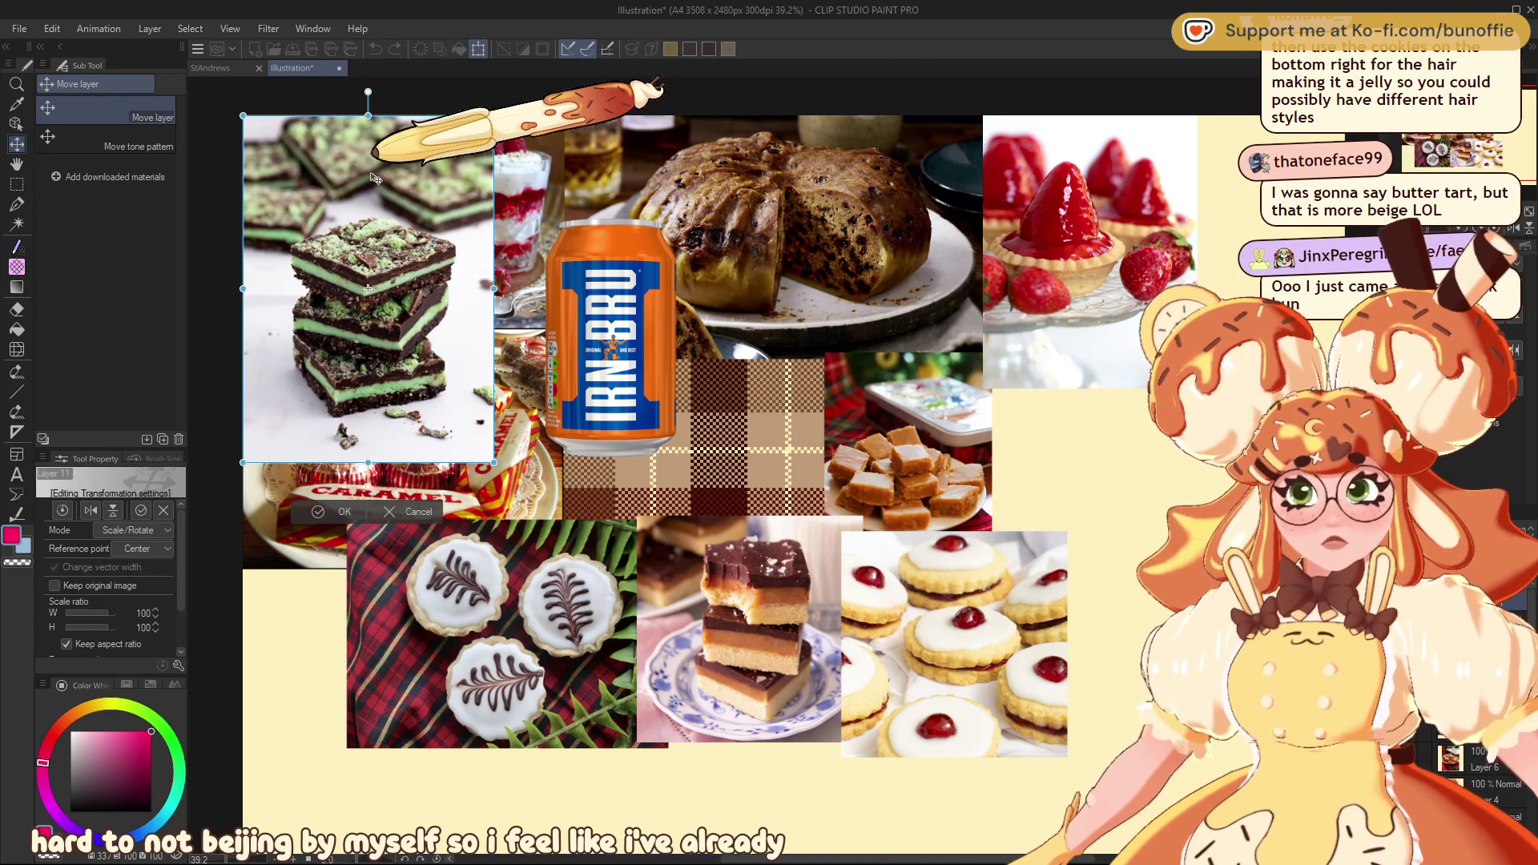
{"action": "left_click_drag", "start_coordinate": [392, 232], "coordinate": [1101, 393]}
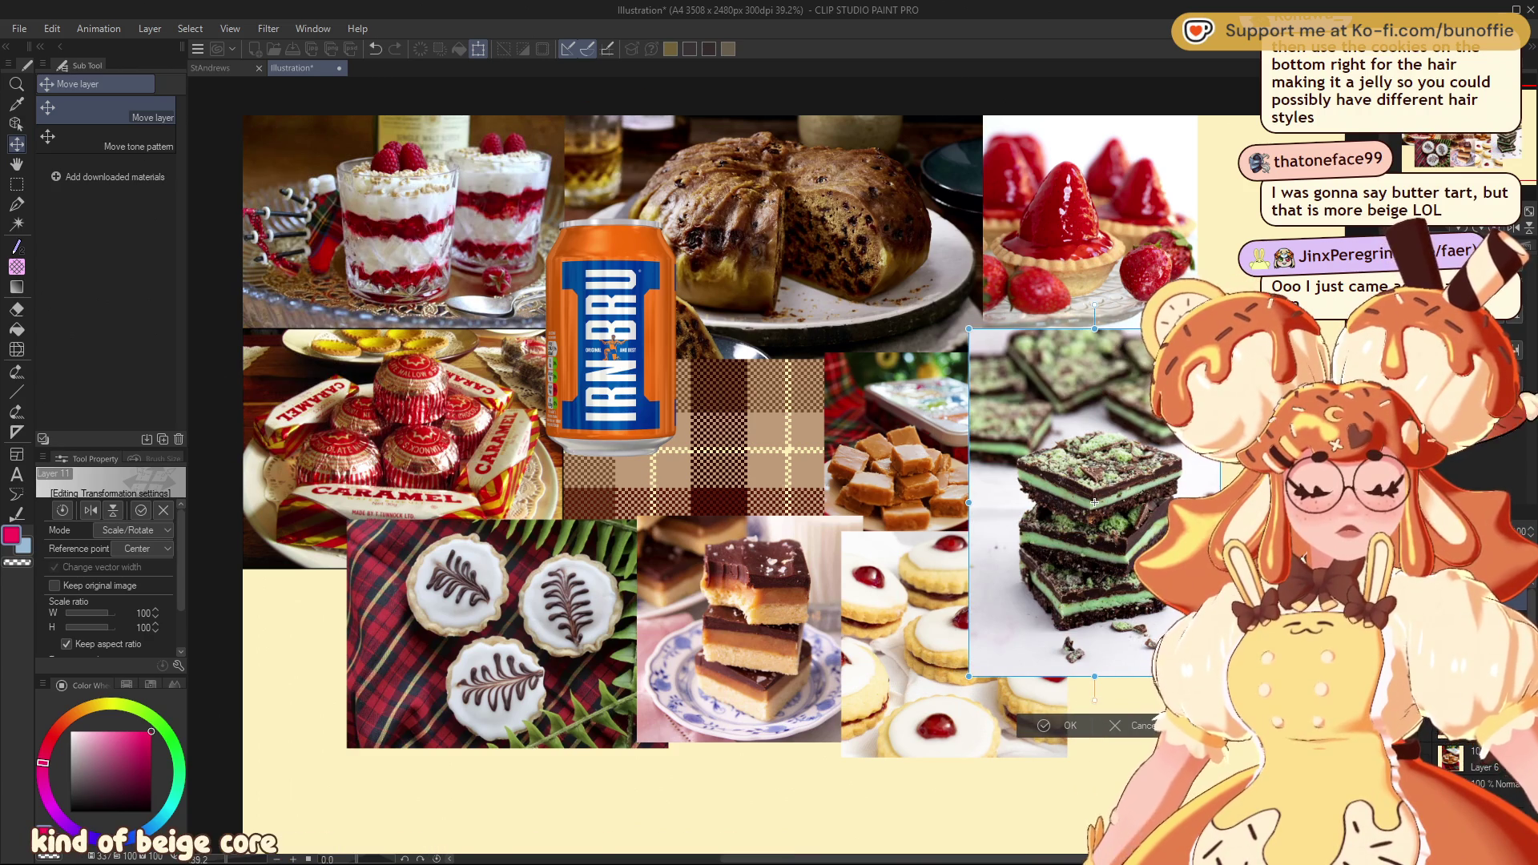
{"action": "mouse_move", "coordinate": [1219, 676]}
{"action": "left_mouse_down"}
{"action": "mouse_move", "coordinate": [1143, 473]}
{"action": "mouse_move", "coordinate": [1129, 478]}
{"action": "left_mouse_up"}
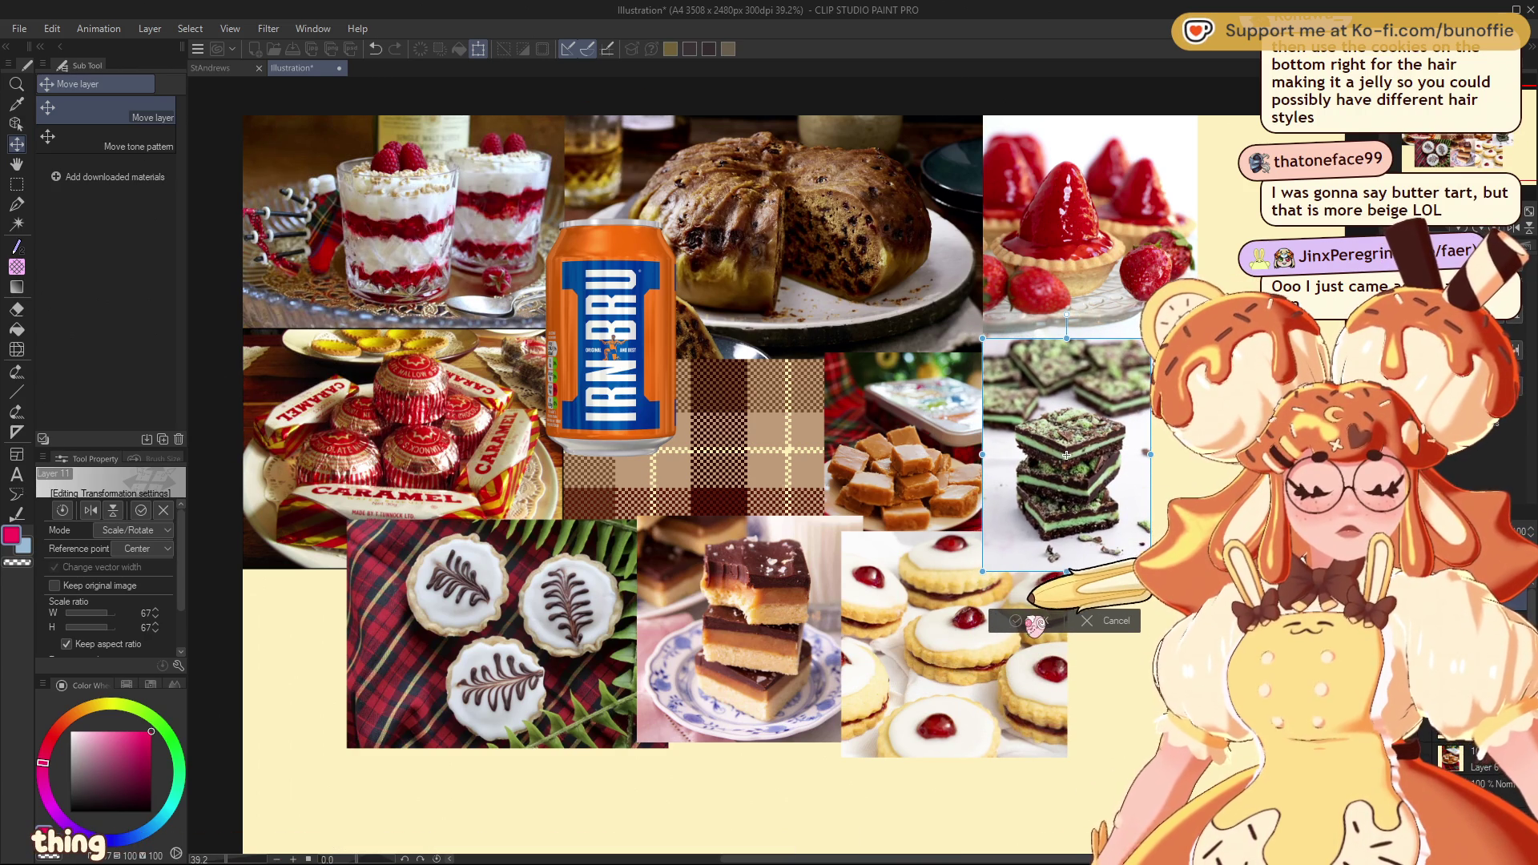
{"action": "left_click", "coordinate": [1032, 618]}
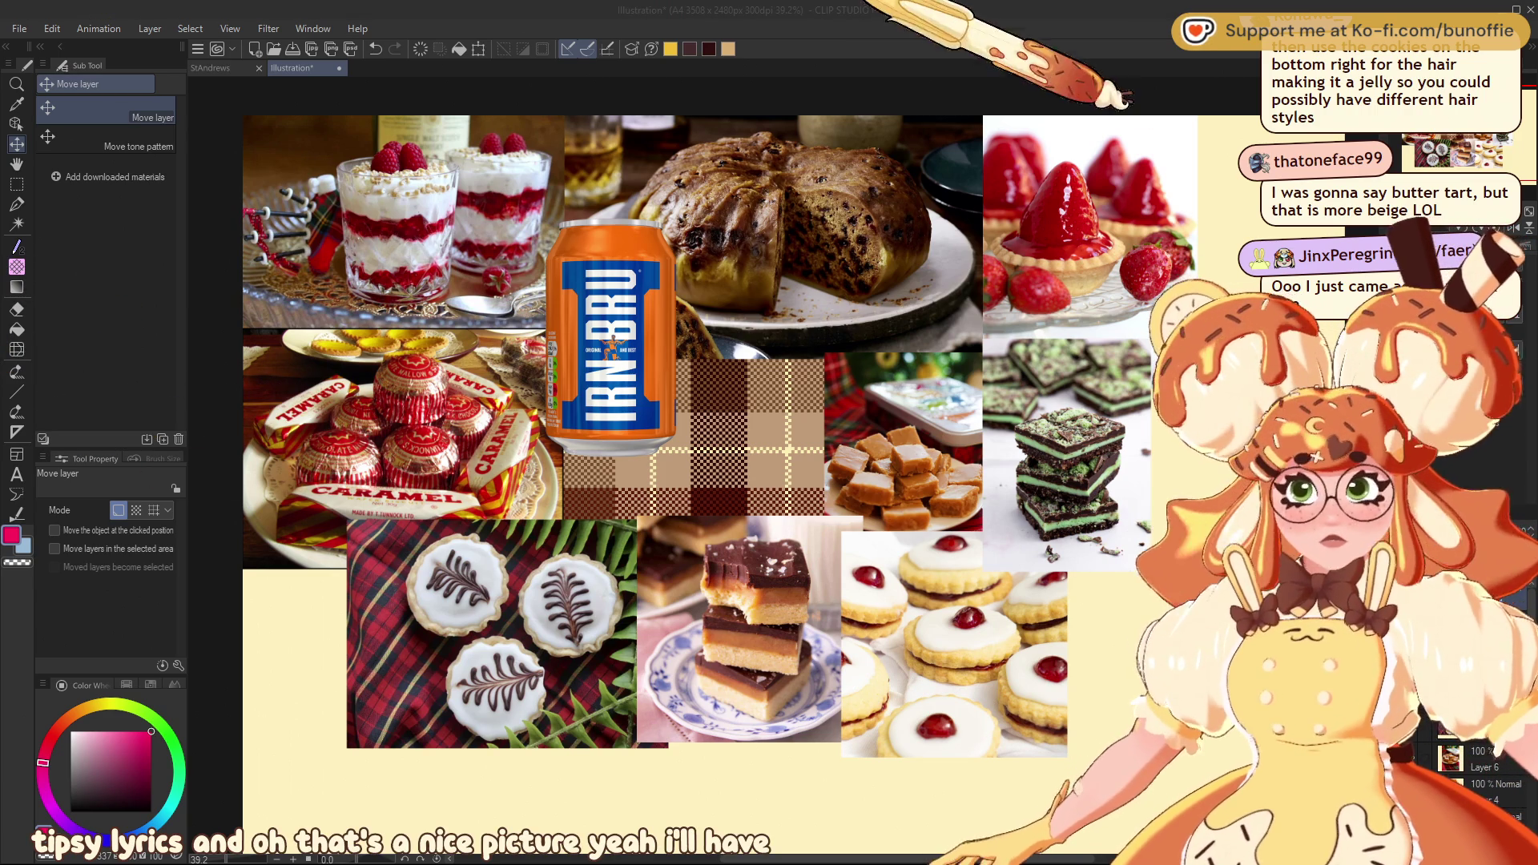
Paste the Drambuie trifle photo and fit it into the lower-left corner at about 59% size
{"action": "key", "text": "ctrl+v"}
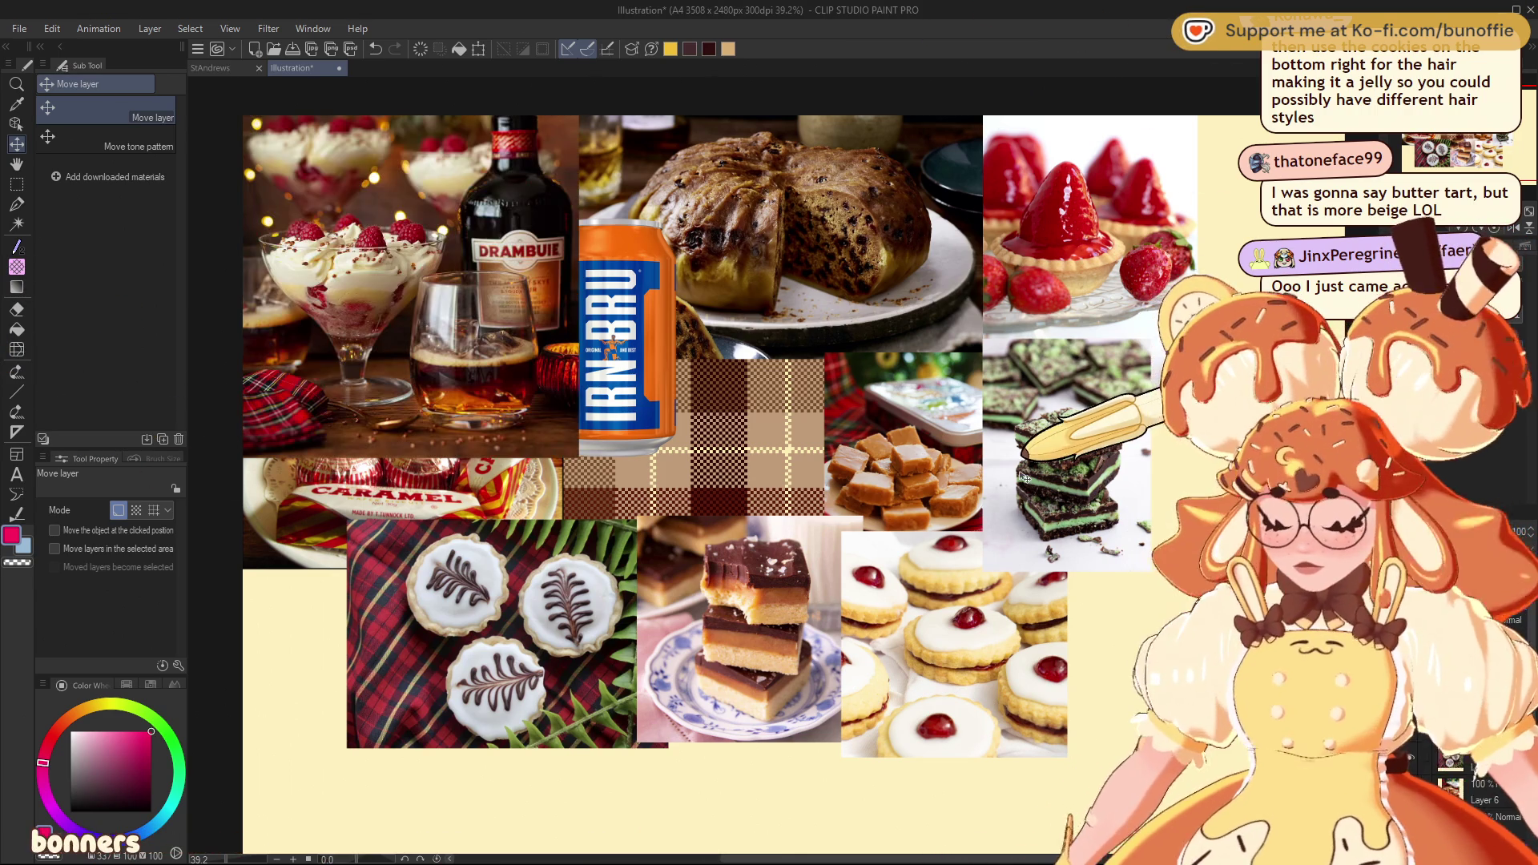
{"action": "mouse_move", "coordinate": [528, 345]}
{"action": "left_mouse_down"}
{"action": "mouse_move", "coordinate": [1066, 632]}
{"action": "mouse_move", "coordinate": [566, 637]}
{"action": "mouse_move", "coordinate": [375, 659]}
{"action": "left_mouse_up"}
{"action": "key", "text": "ctrl+t"}
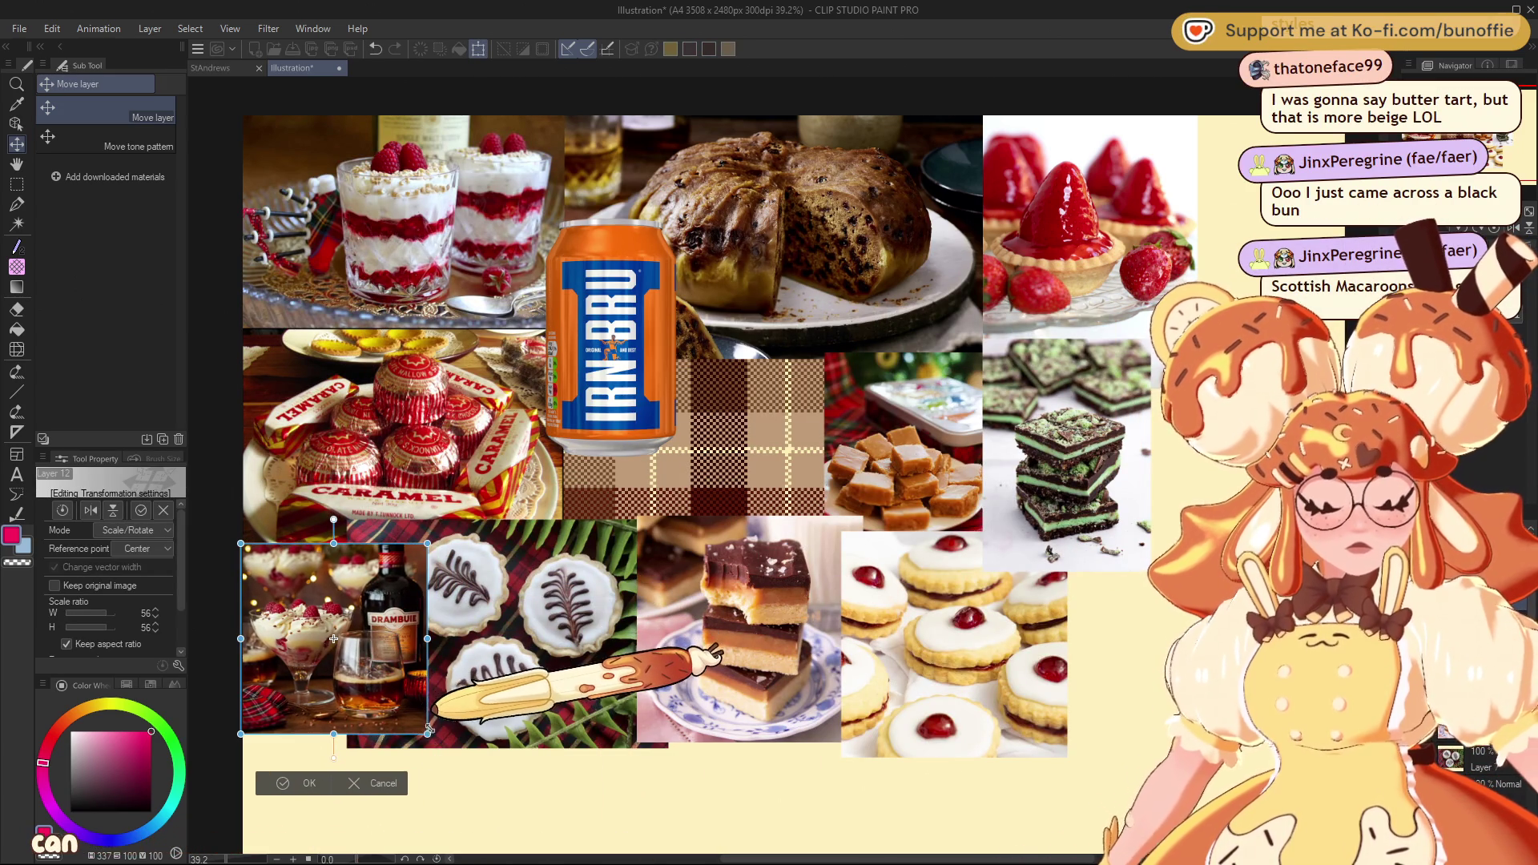
{"action": "left_click_drag", "start_coordinate": [433, 729], "coordinate": [467, 747]}
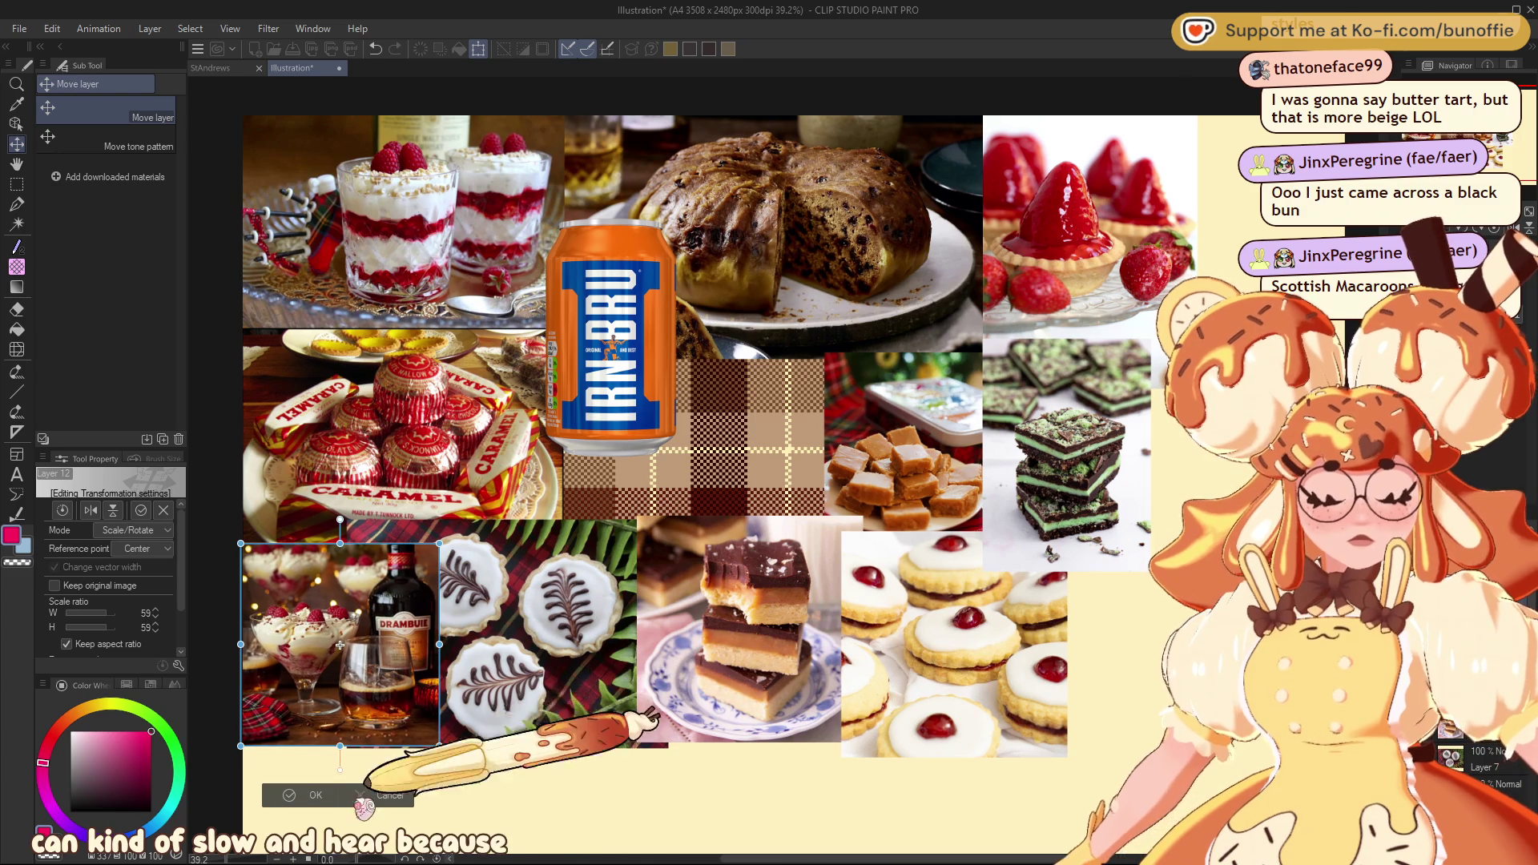
{"action": "left_click", "coordinate": [304, 796]}
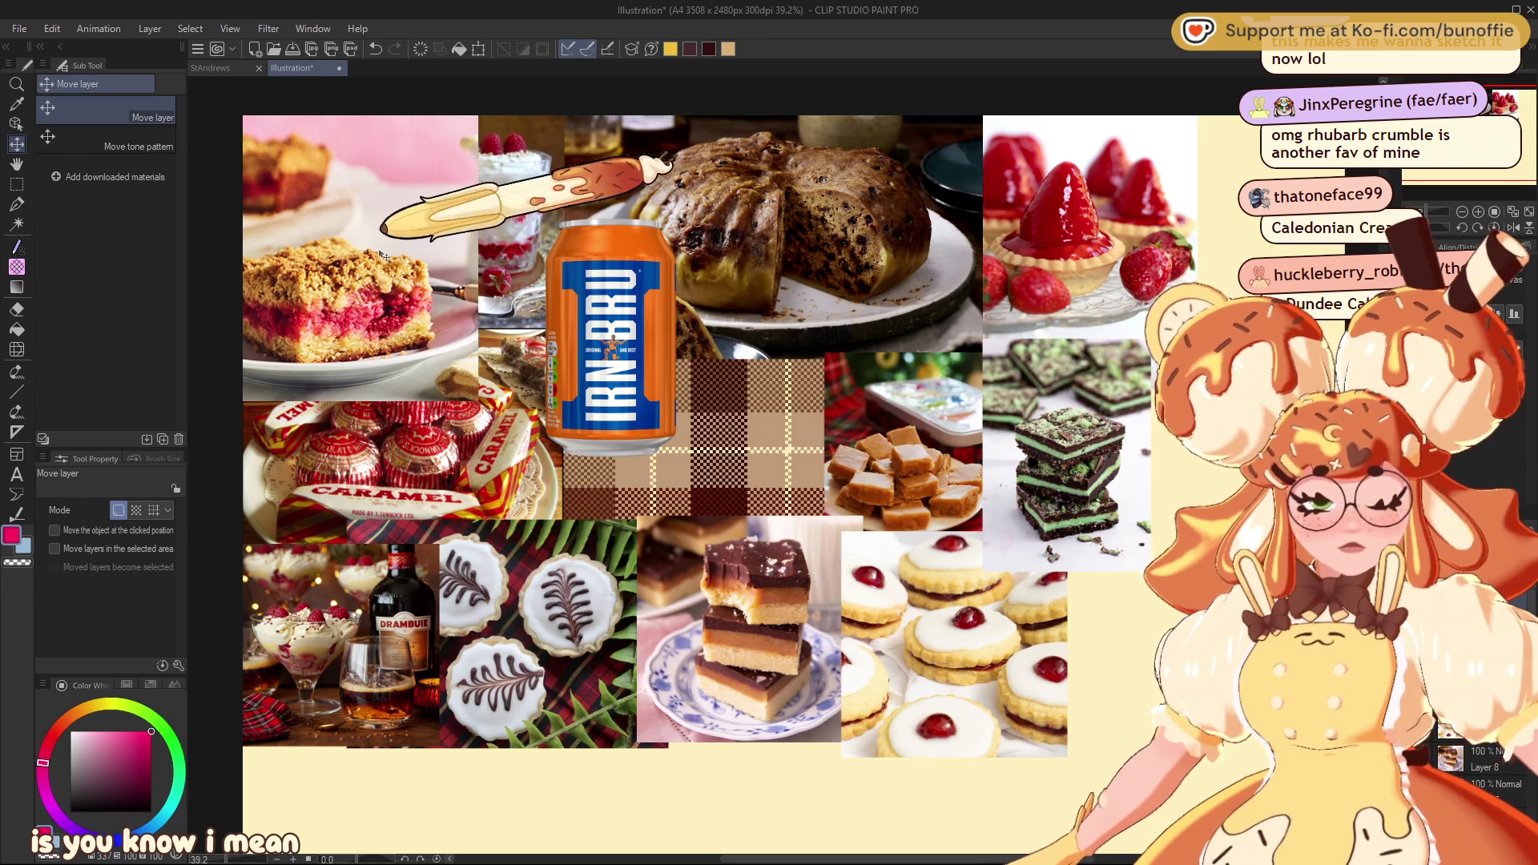
Move the rhubarb crumble photo to the lower right and shrink it to about 68%
{"action": "left_click_drag", "start_coordinate": [361, 258], "coordinate": [1154, 625]}
{"action": "left_click_drag", "start_coordinate": [1035, 552], "coordinate": [1051, 552]}
{"action": "key", "text": "ctrl+t"}
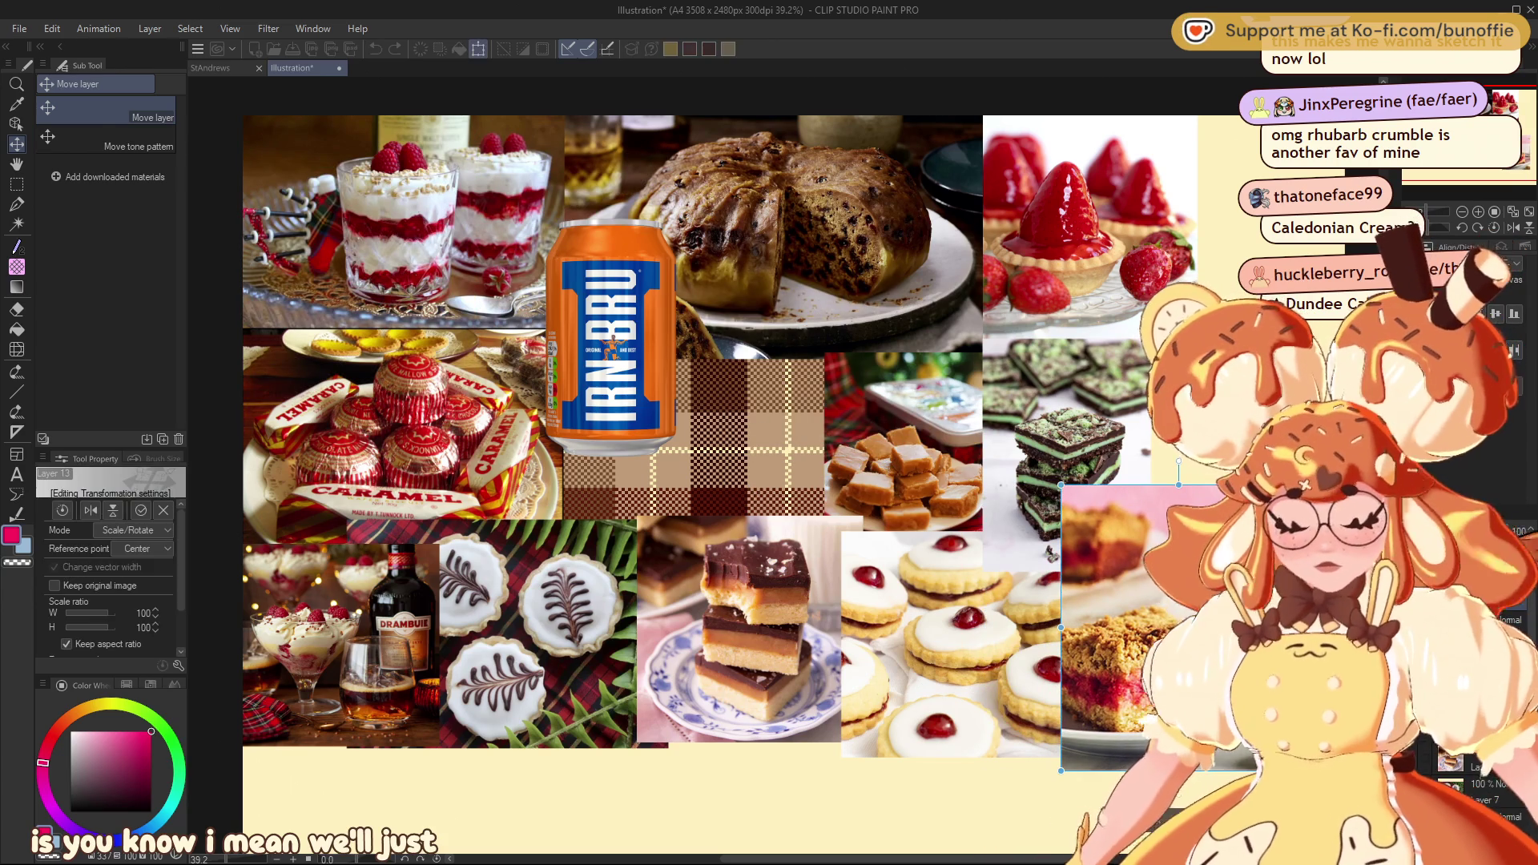
{"action": "left_click_drag", "start_coordinate": [1275, 757], "coordinate": [1227, 738]}
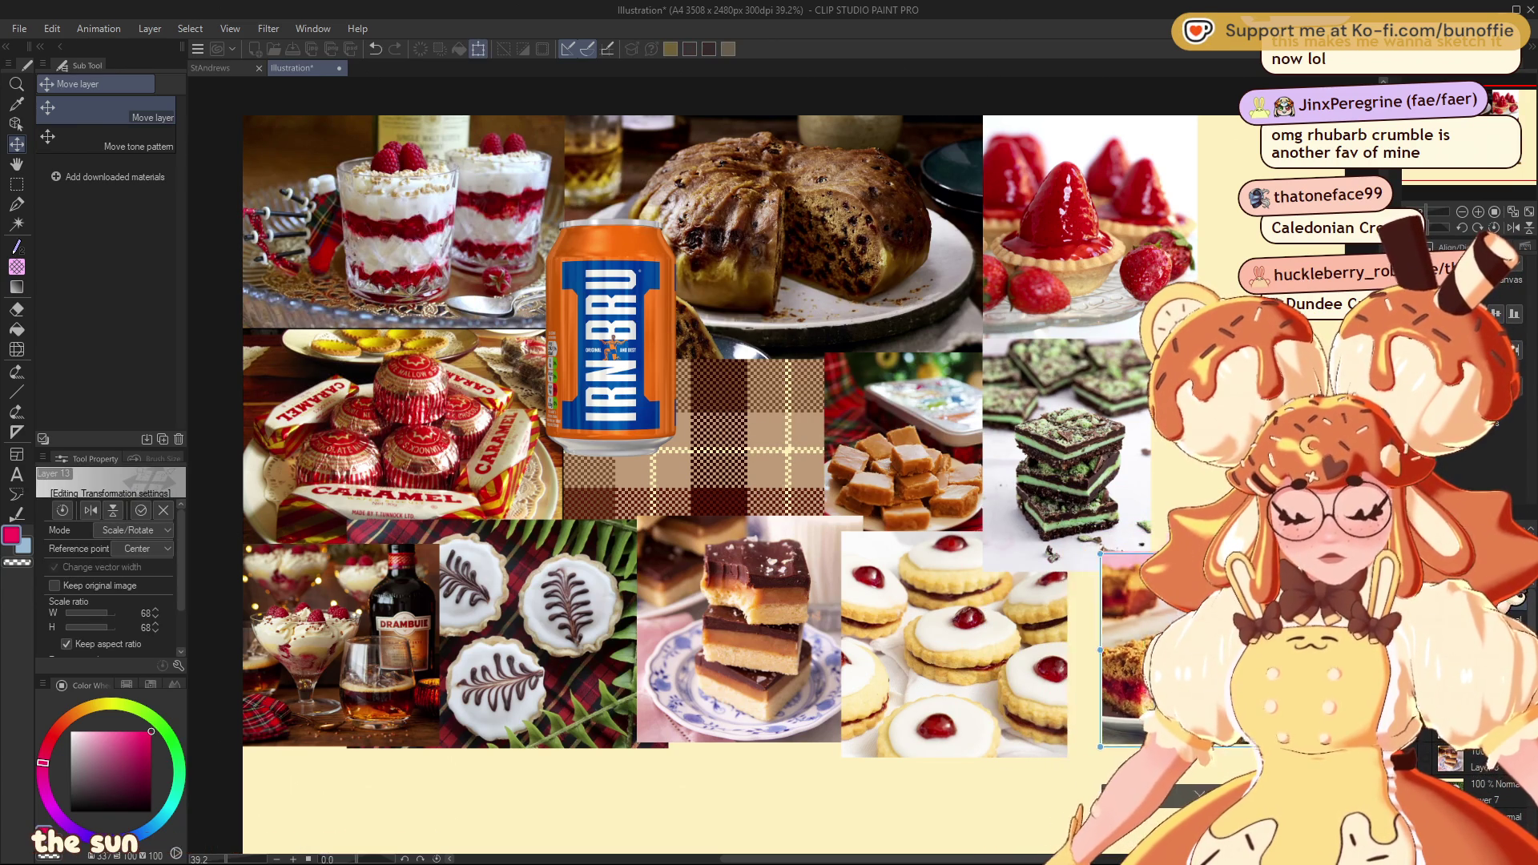
{"action": "key", "text": "Return"}
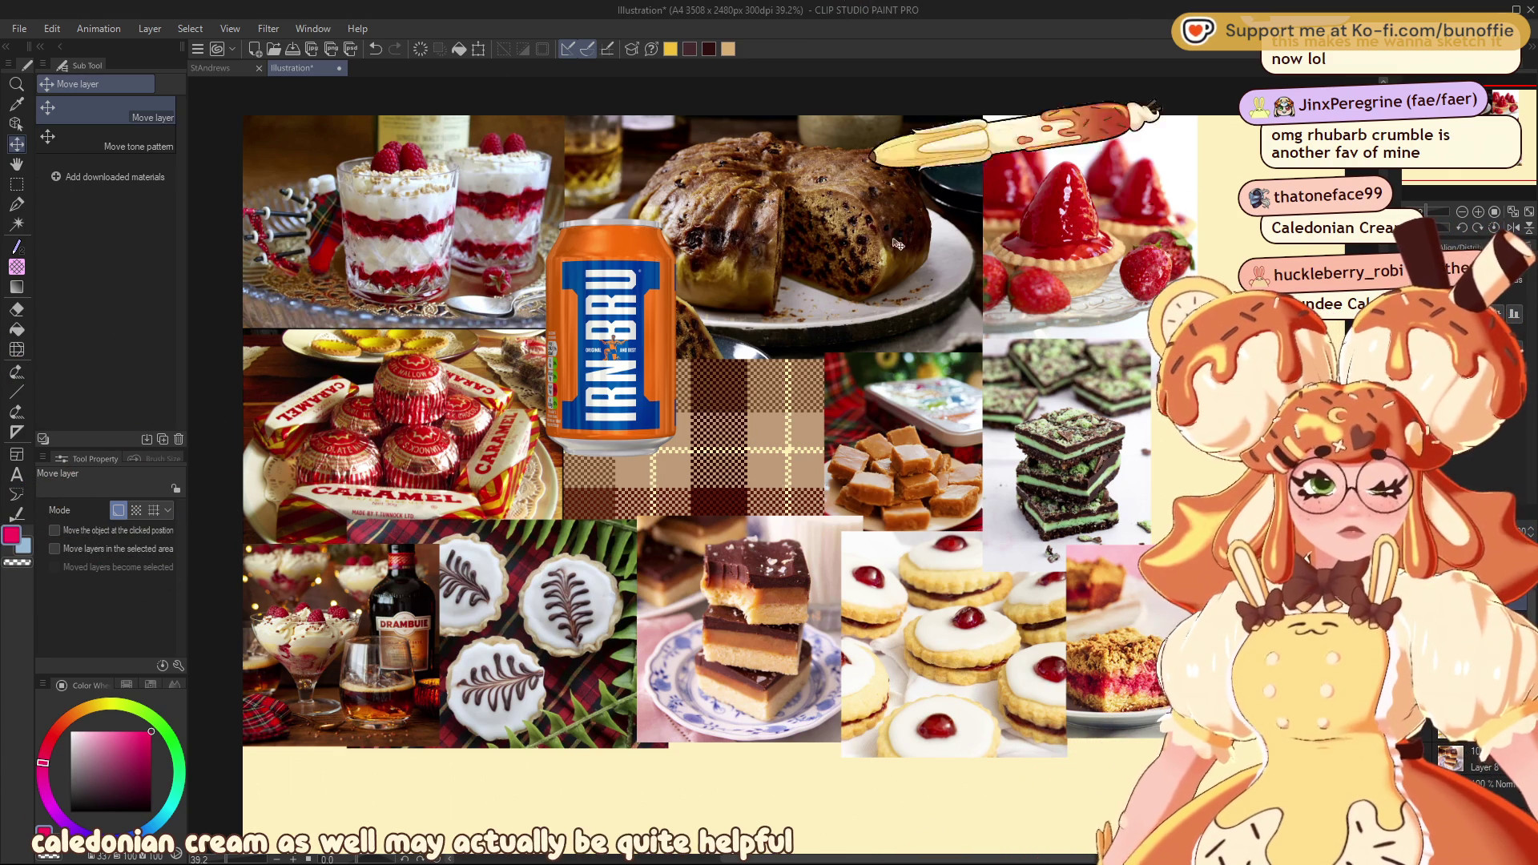
Paste the lemon cream dessert photo and fit it into the top-right gap at about 79% size
{"action": "key", "text": "ctrl+v"}
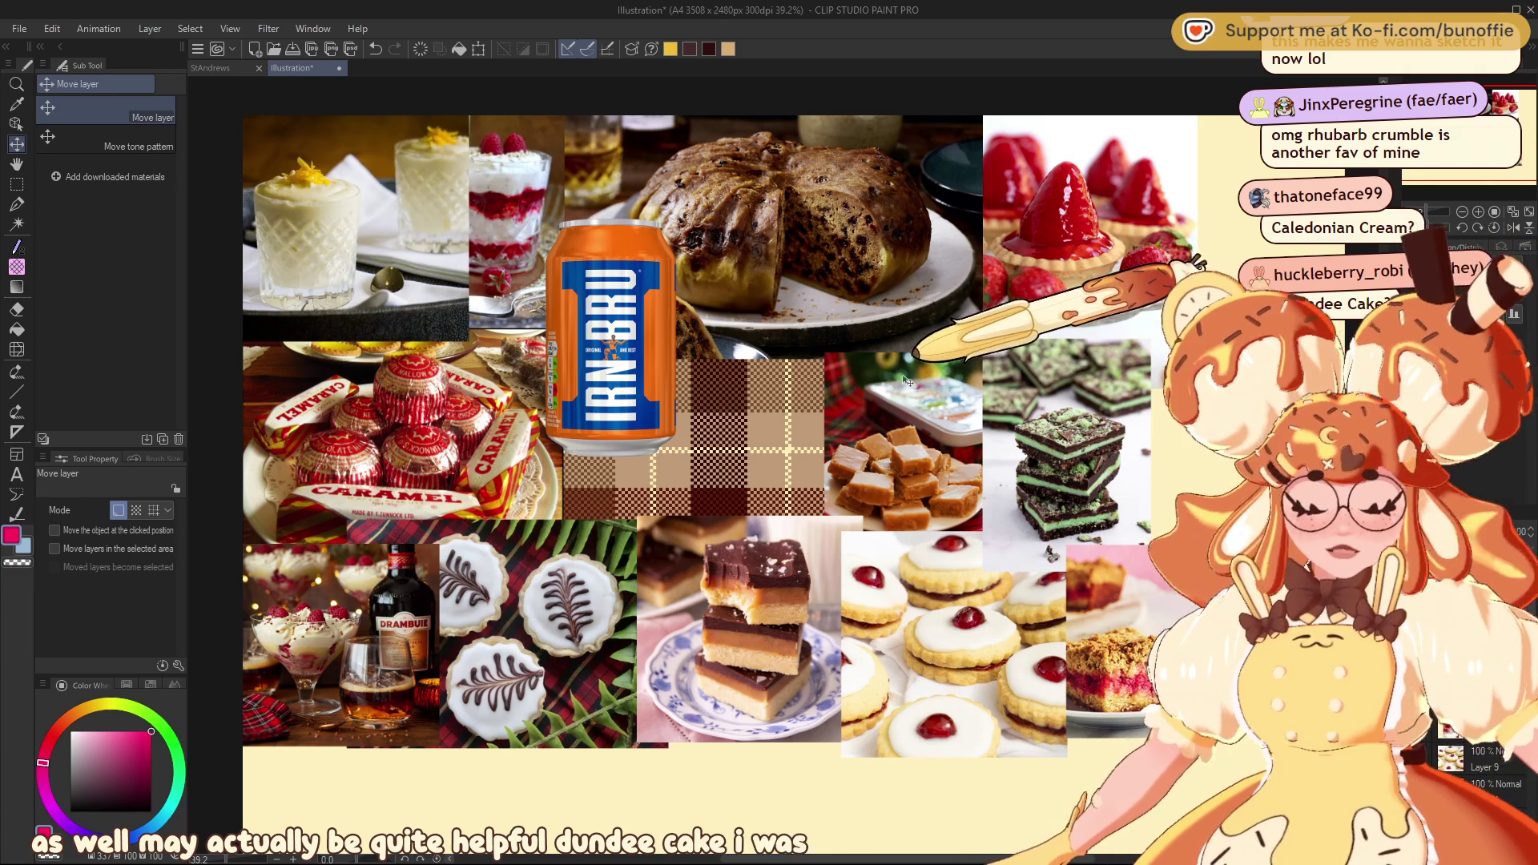
{"action": "key", "text": "ctrl+t"}
{"action": "left_click_drag", "start_coordinate": [406, 300], "coordinate": [1322, 338]}
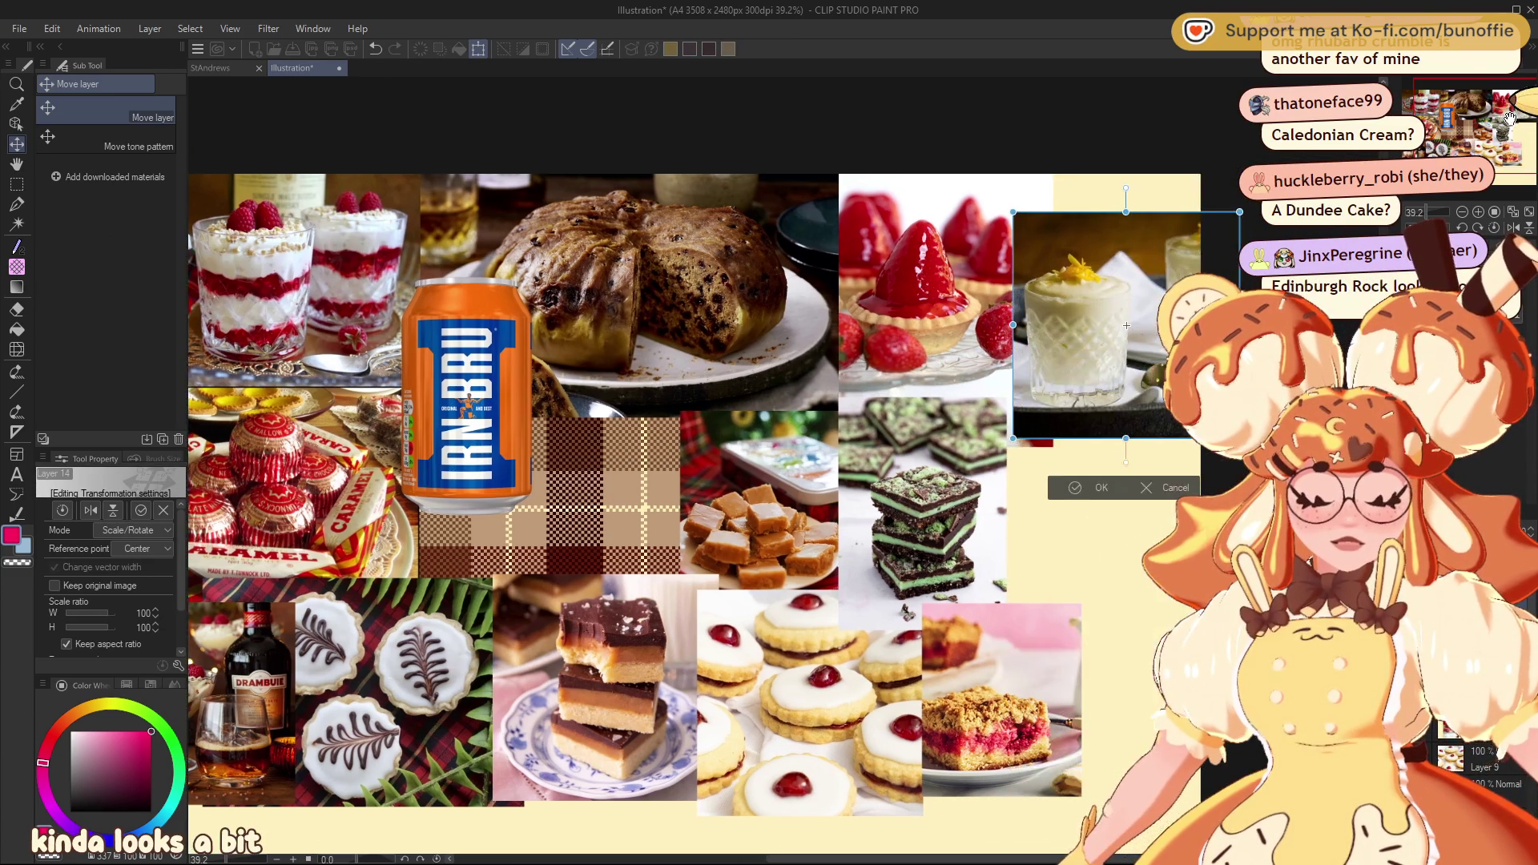
{"action": "mouse_move", "coordinate": [1050, 553]}
{"action": "left_mouse_down"}
{"action": "mouse_move", "coordinate": [937, 549]}
{"action": "mouse_move", "coordinate": [874, 577]}
{"action": "left_mouse_up"}
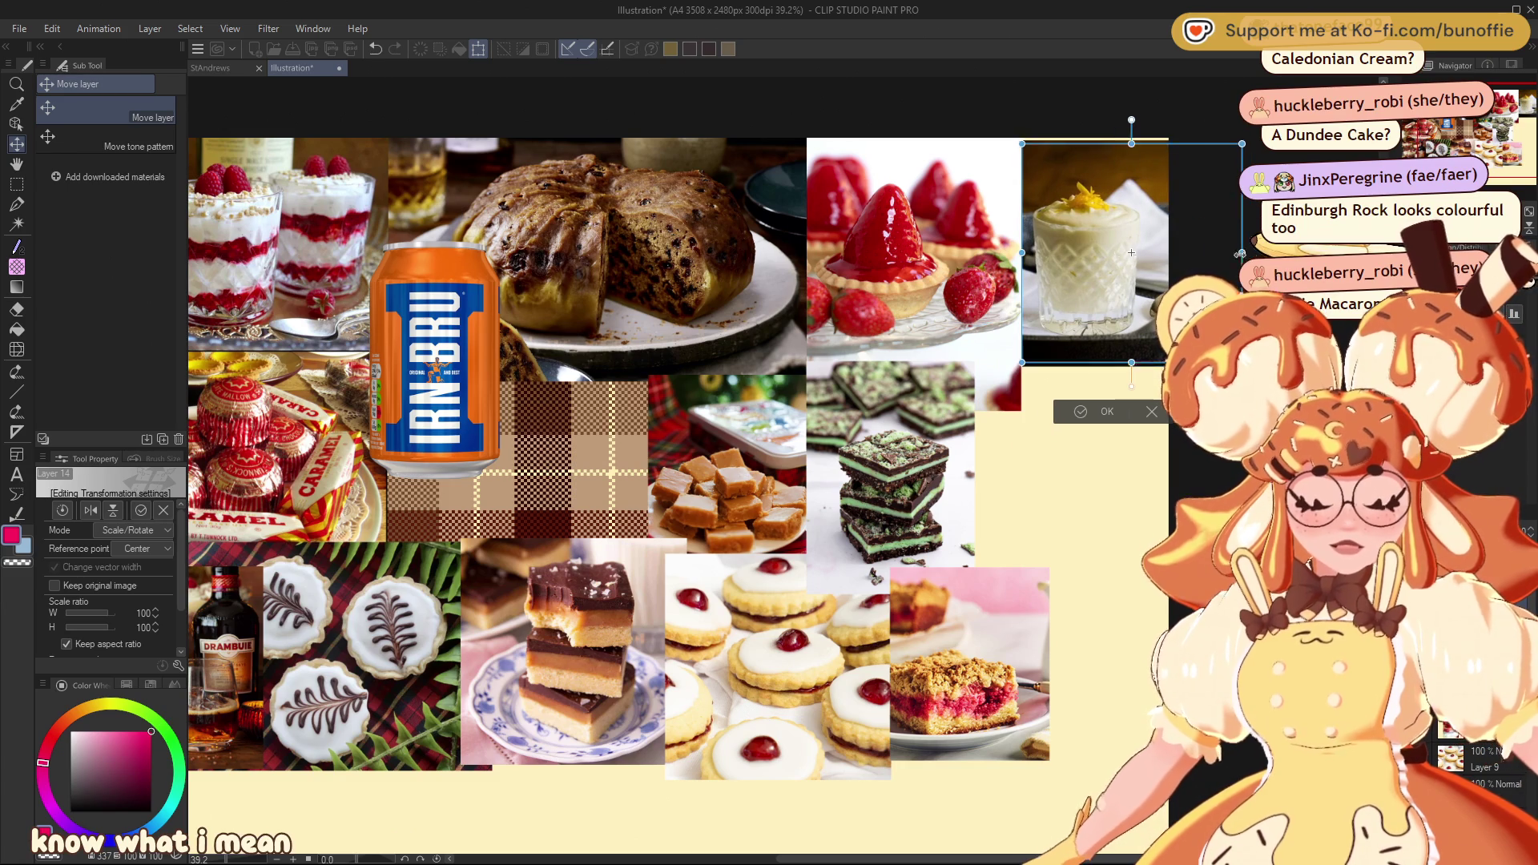
{"action": "left_click_drag", "start_coordinate": [1249, 141], "coordinate": [1226, 165]}
{"action": "left_click_drag", "start_coordinate": [1192, 260], "coordinate": [1138, 233]}
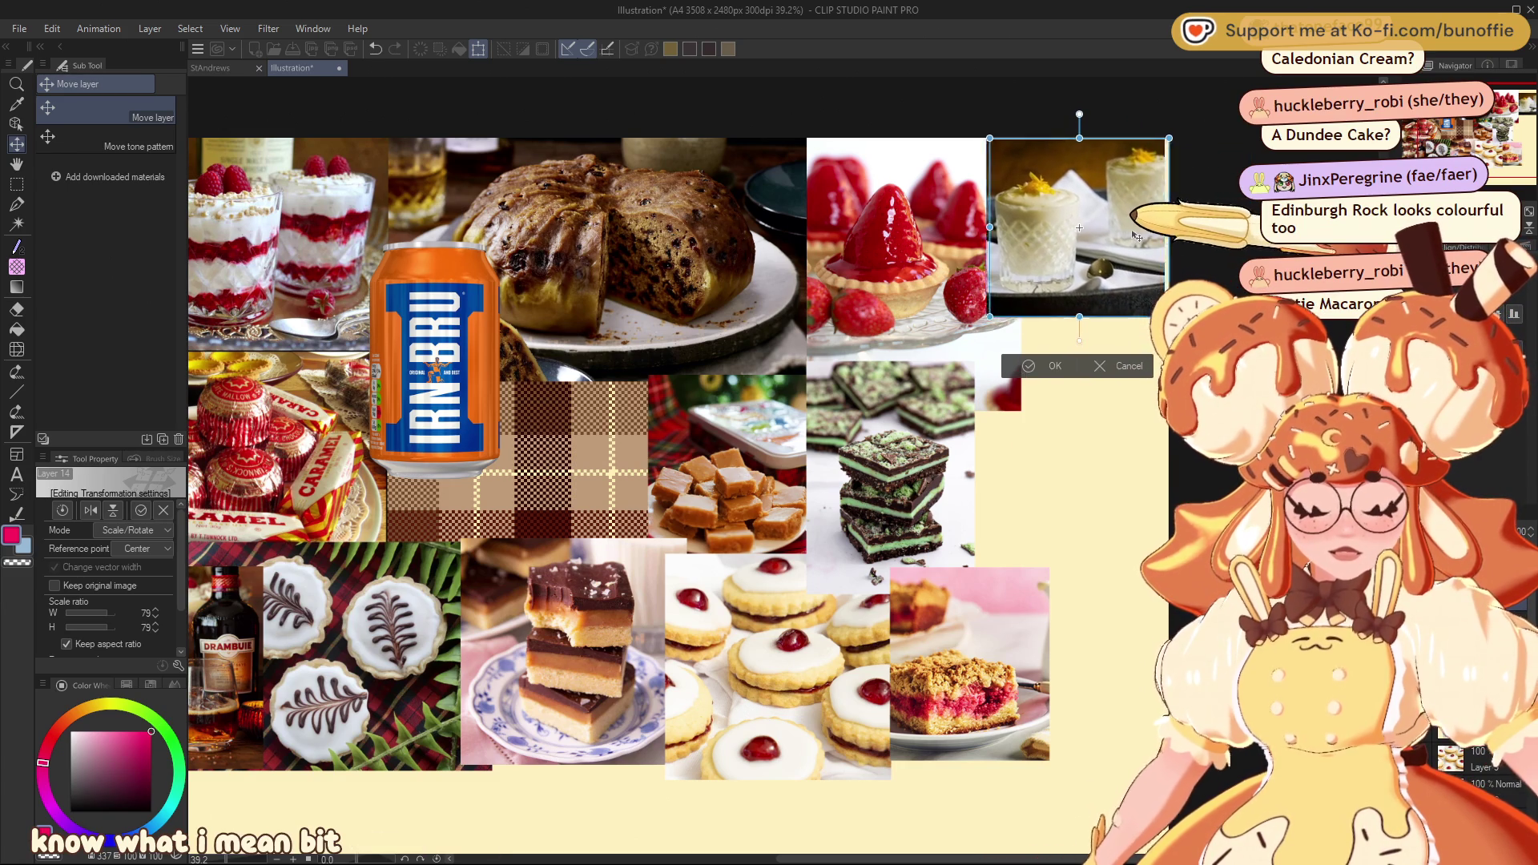
{"action": "key", "text": "Return"}
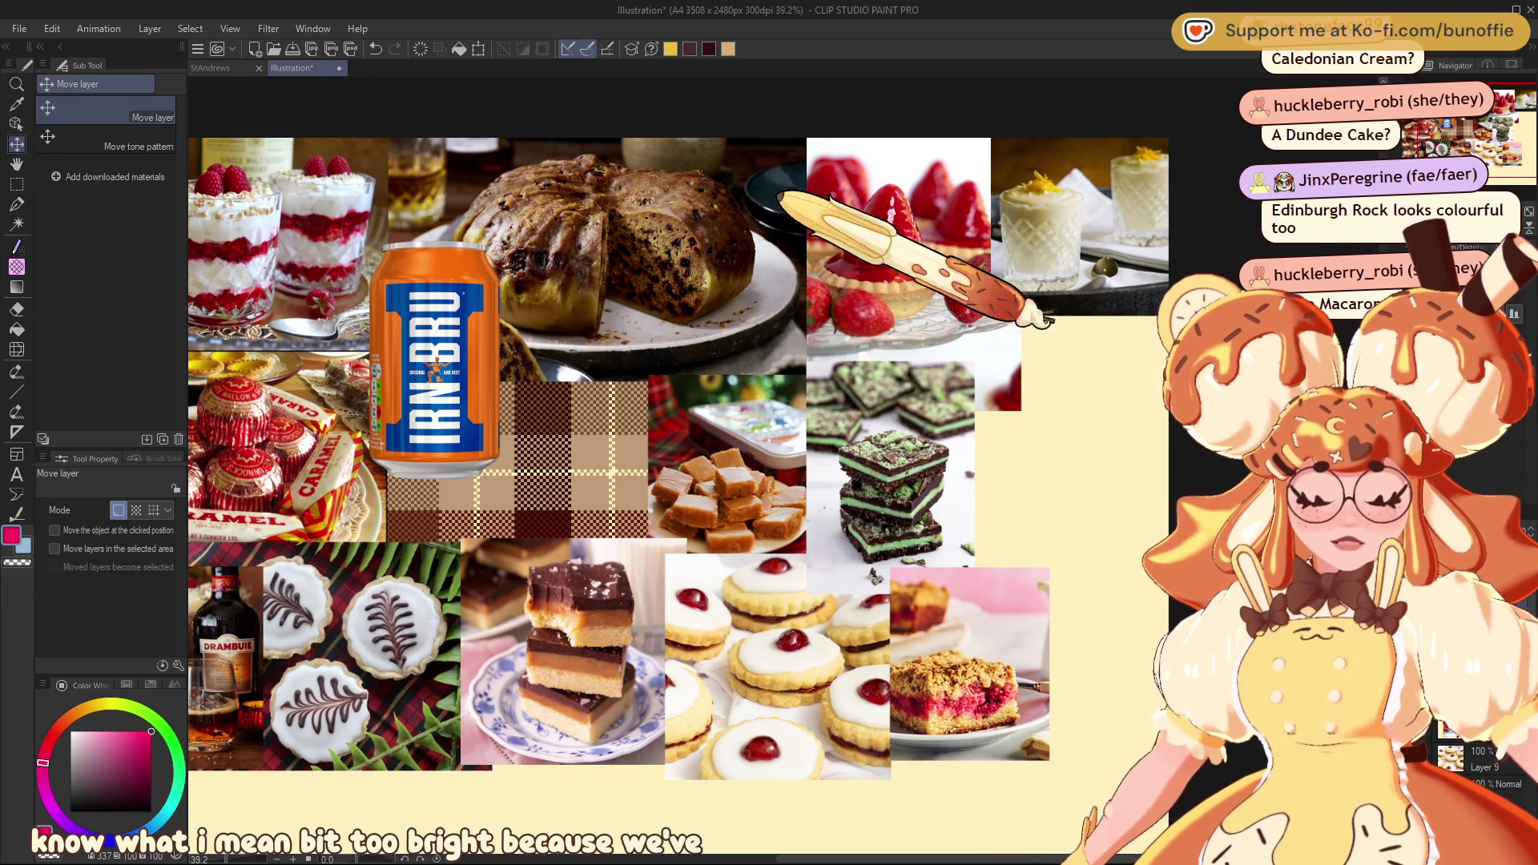
{"action": "left_click", "coordinate": [1433, 142]}
{"action": "left_click_drag", "start_coordinate": [1437, 142], "coordinate": [1412, 141]}
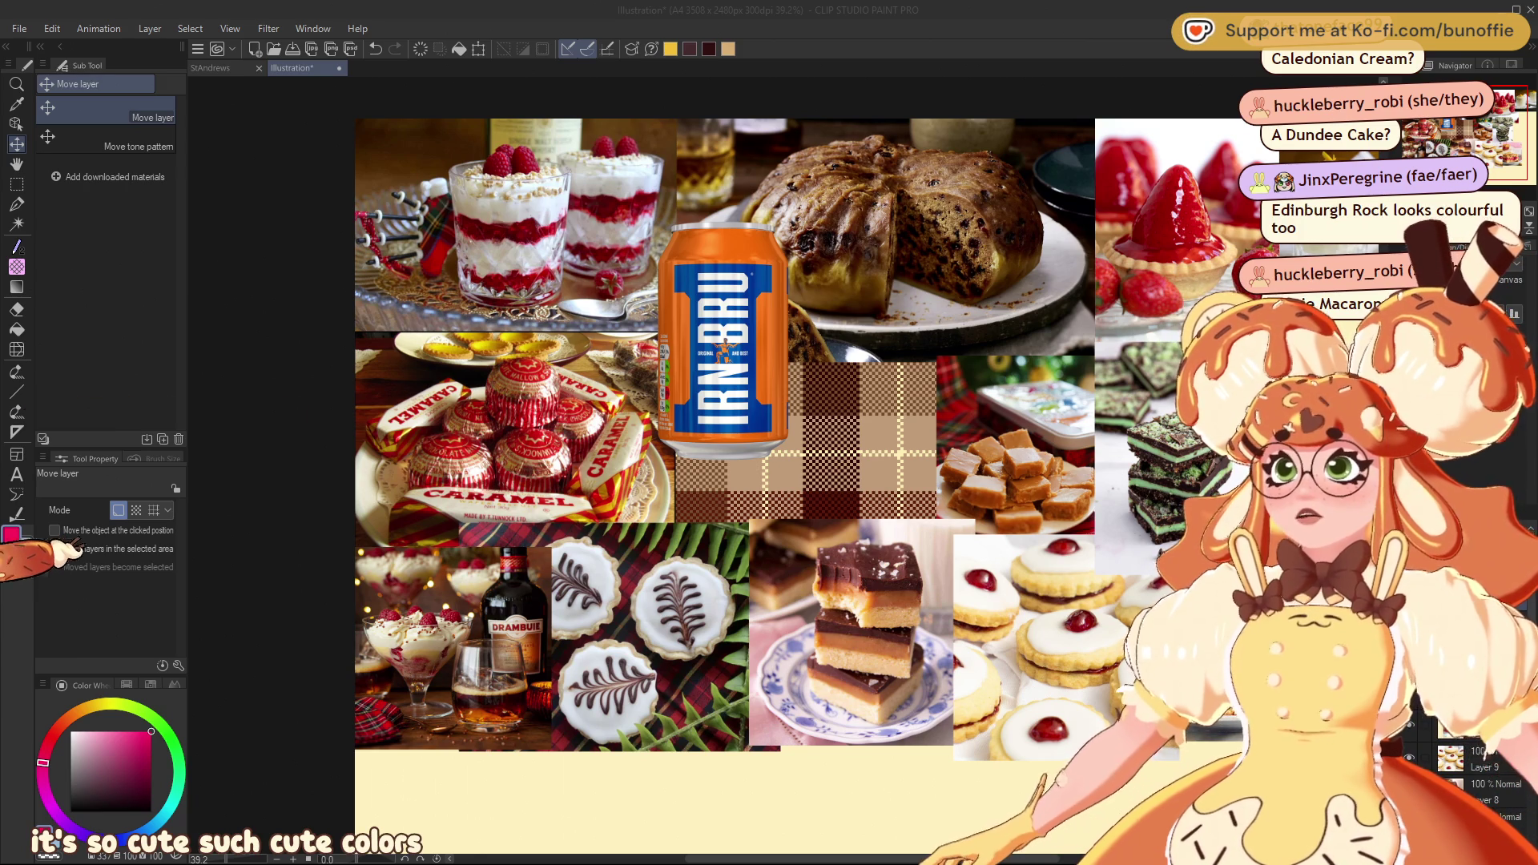
Paste the pastel marshmallow photo and move it into the bottom-left corner
{"action": "key", "text": "ctrl+v"}
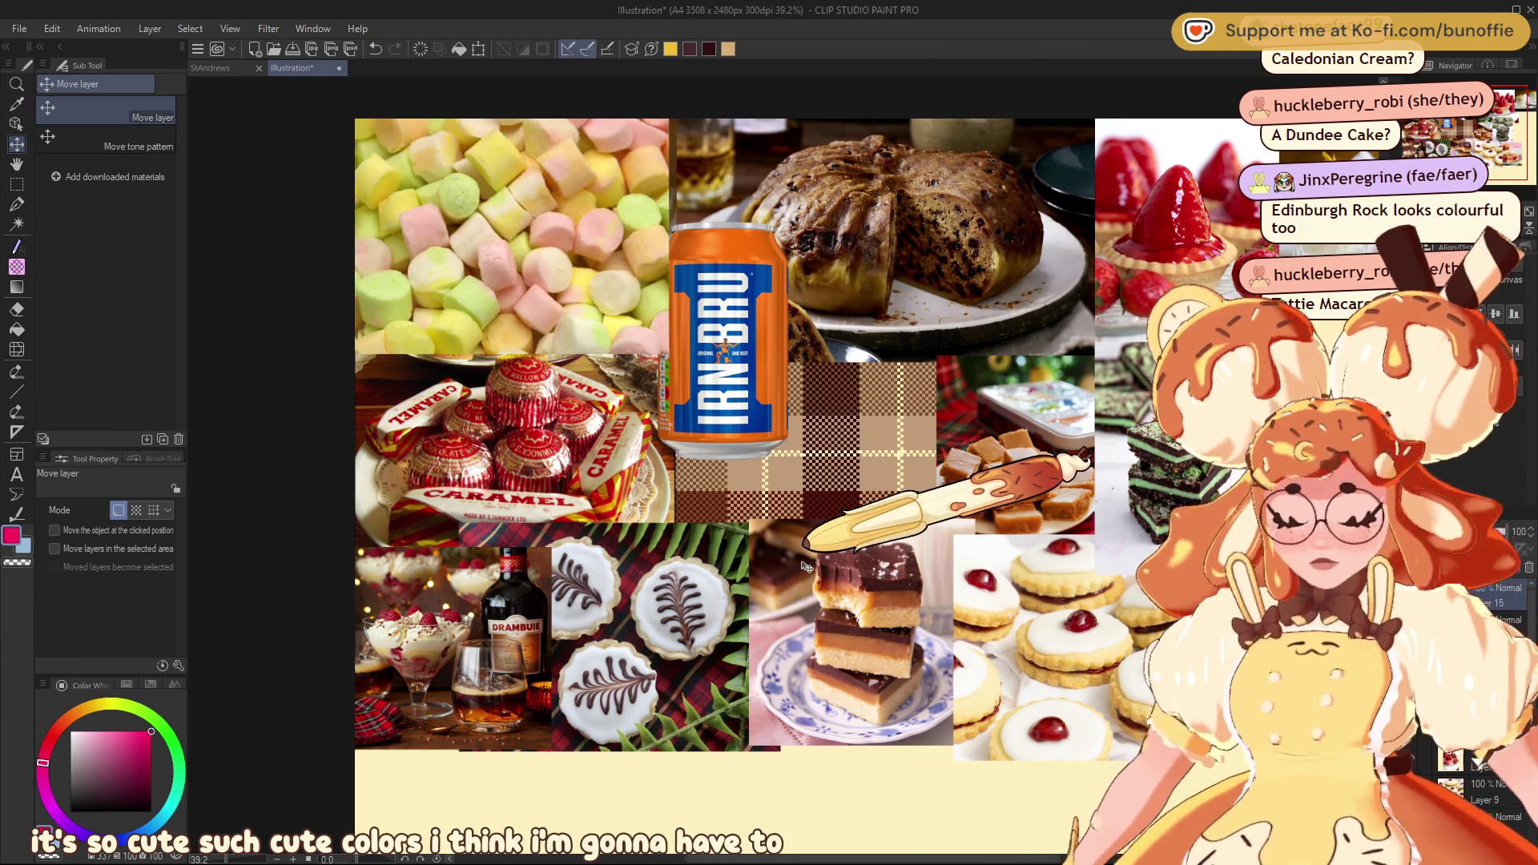
{"action": "mouse_move", "coordinate": [447, 181]}
{"action": "left_mouse_down"}
{"action": "mouse_move", "coordinate": [565, 592]}
{"action": "mouse_move", "coordinate": [445, 794]}
{"action": "left_mouse_up"}
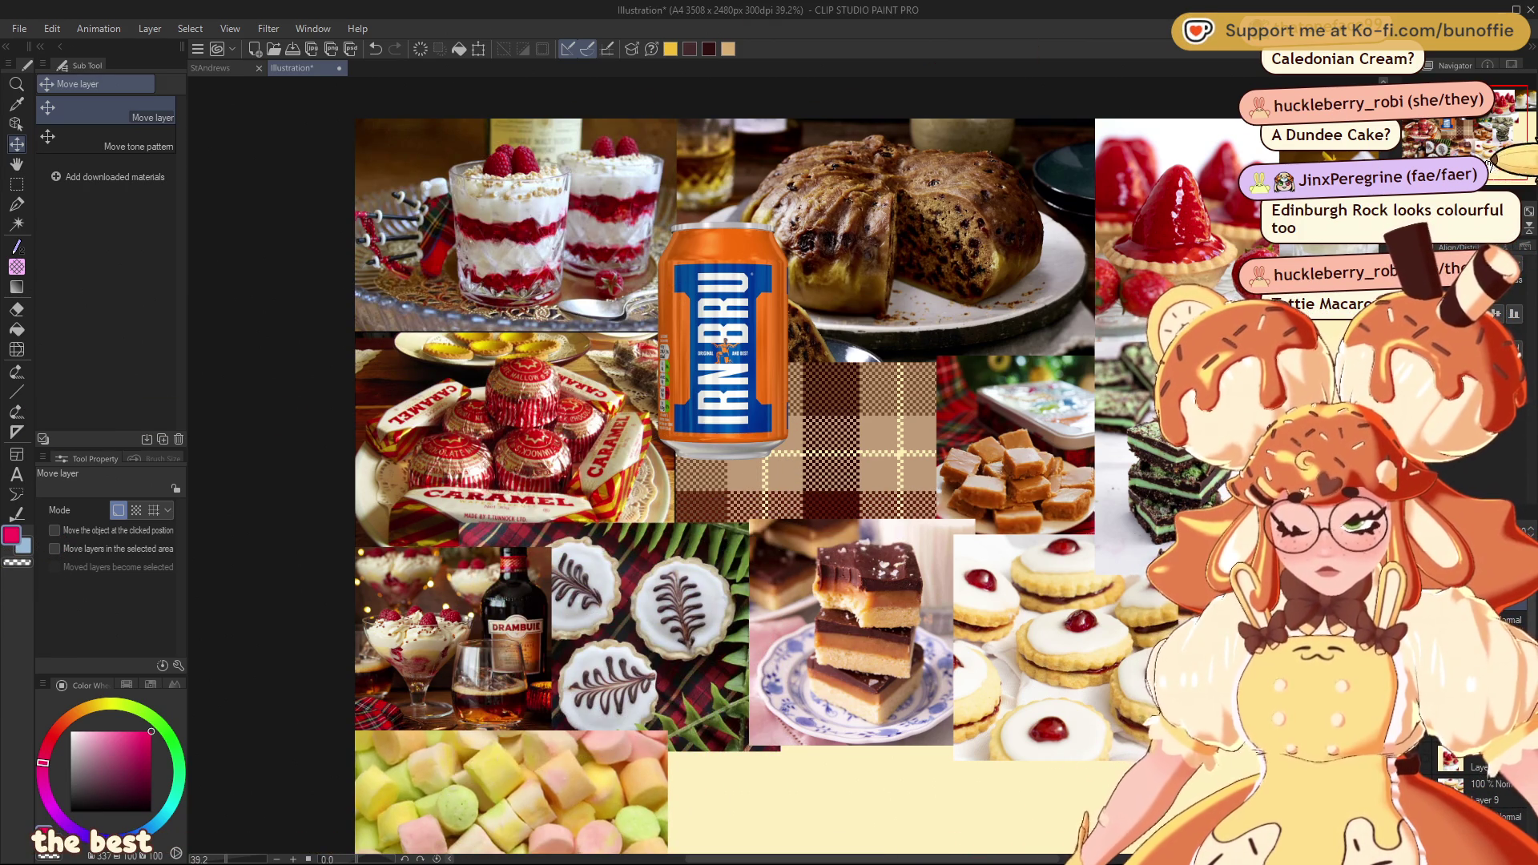
{"action": "scroll", "coordinate": [1078, 492], "scroll_direction": "down", "scroll_amount": 3}
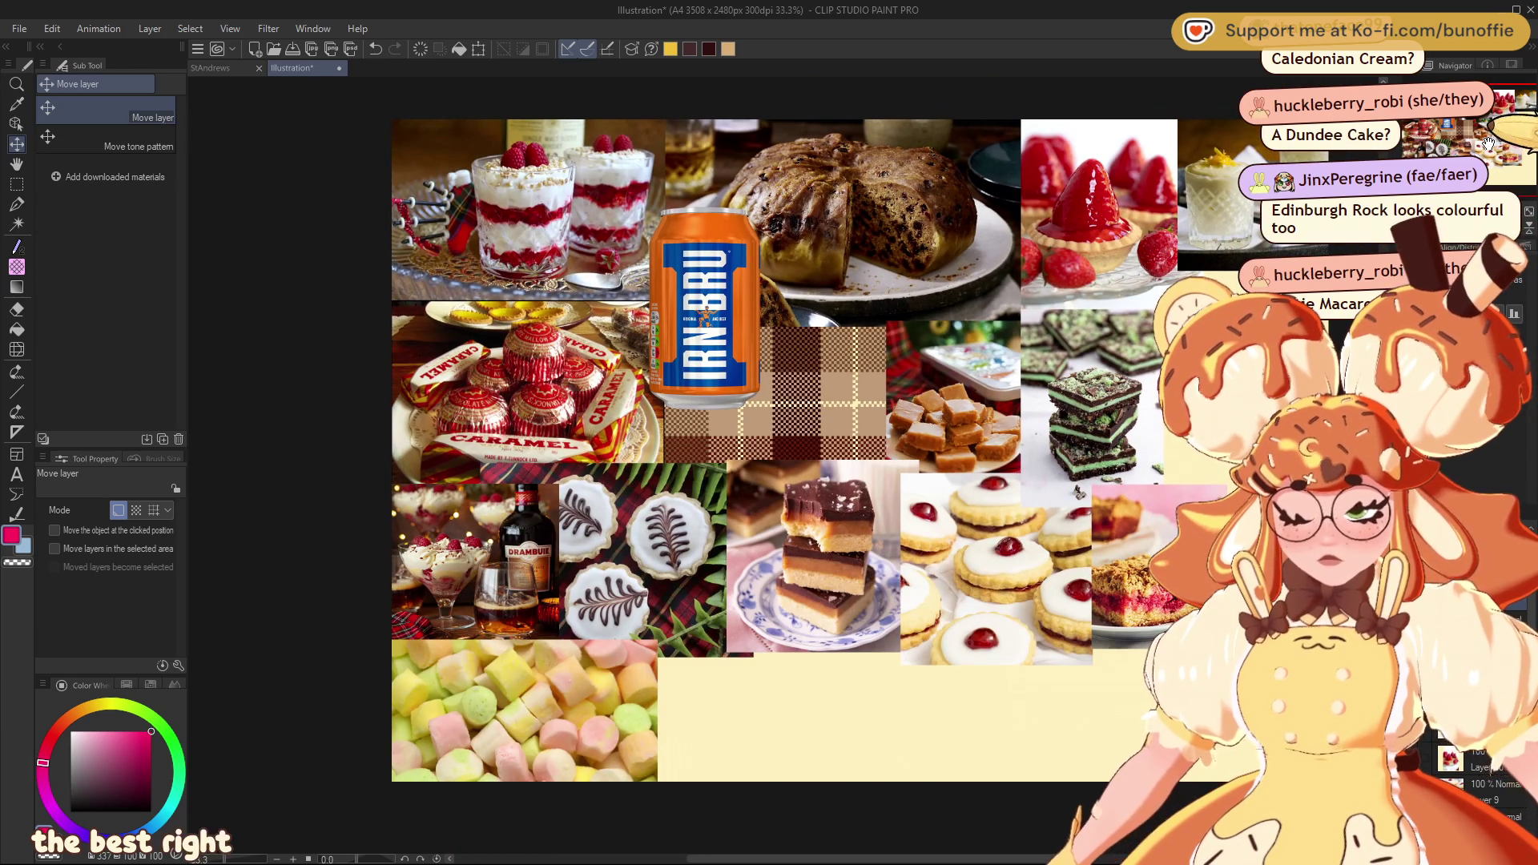
{"action": "mouse_move", "coordinate": [1078, 491]}
{"action": "left_mouse_down"}
{"action": "mouse_move", "coordinate": [893, 530]}
{"action": "mouse_move", "coordinate": [988, 496]}
{"action": "left_mouse_up"}
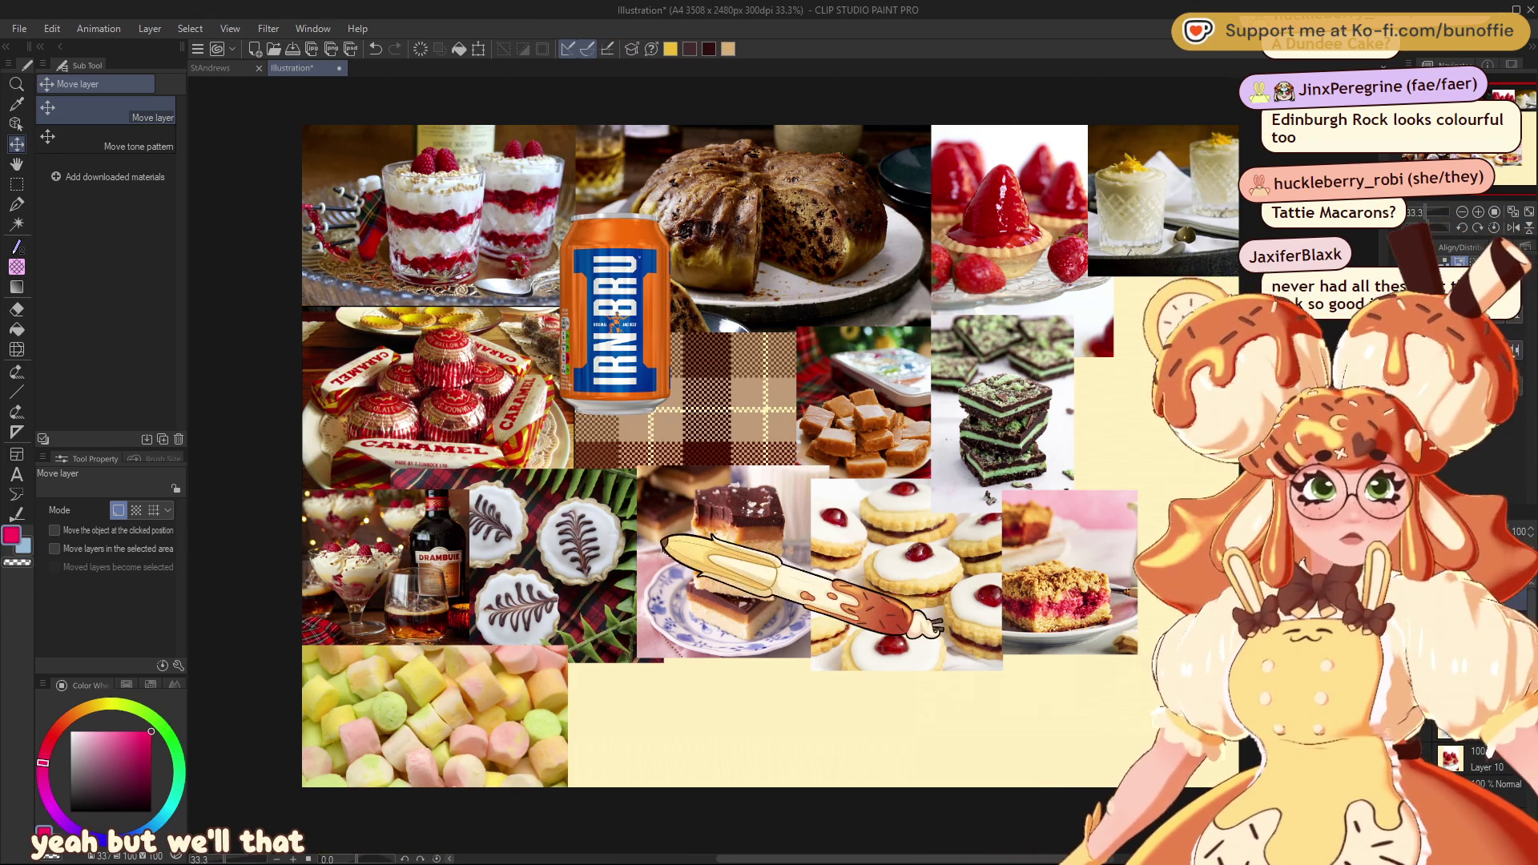
Move the coconut snowball cake photo from the top left to the bottom middle
{"action": "left_click_drag", "start_coordinate": [402, 265], "coordinate": [663, 783]}
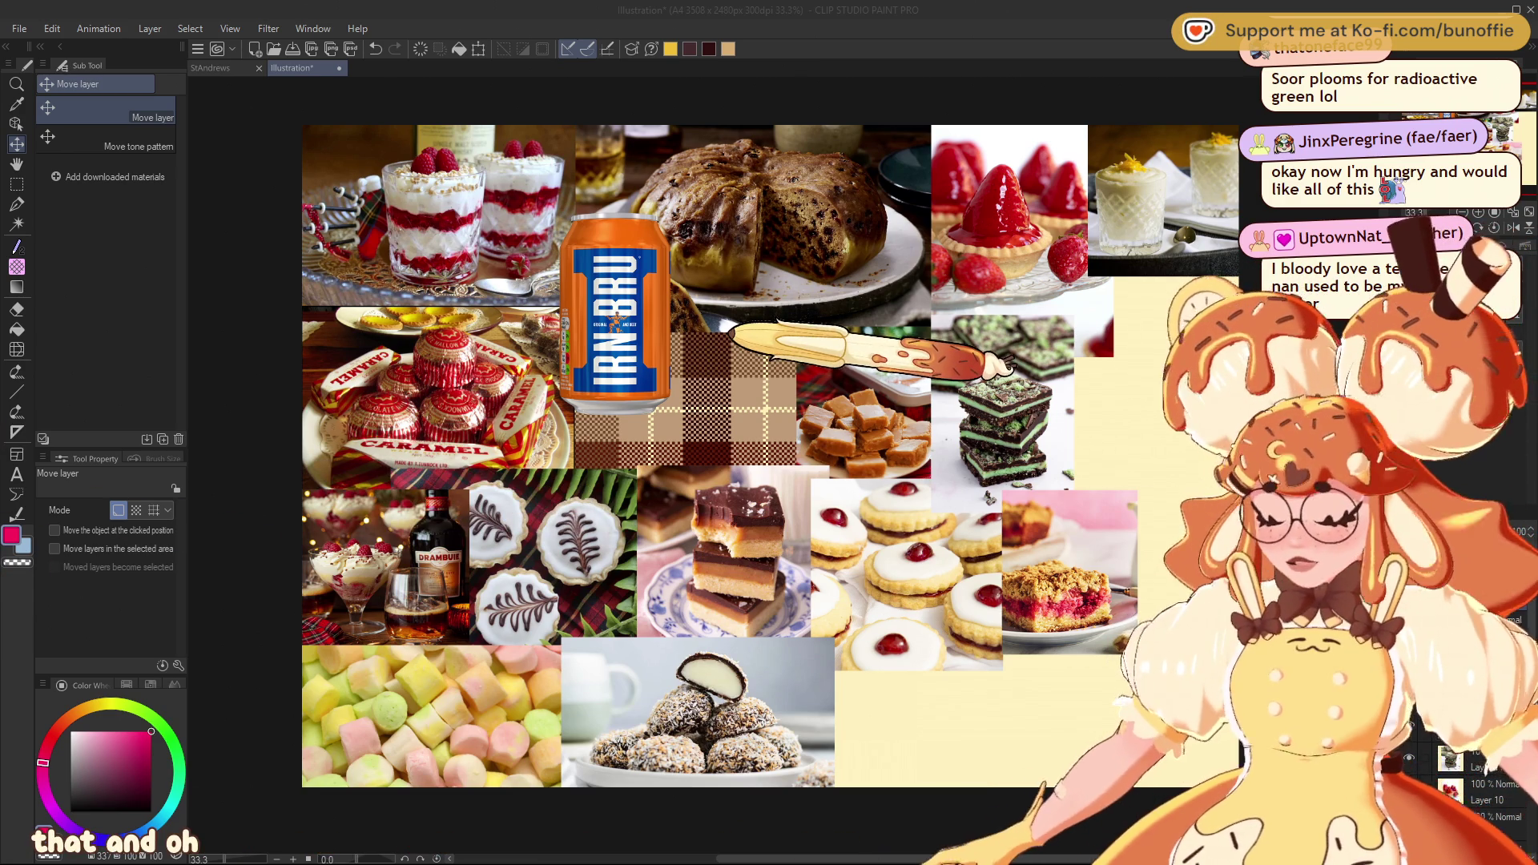
Paste the green boiled sweets photo and place it beside the coconut cakes
{"action": "key", "text": "ctrl+v"}
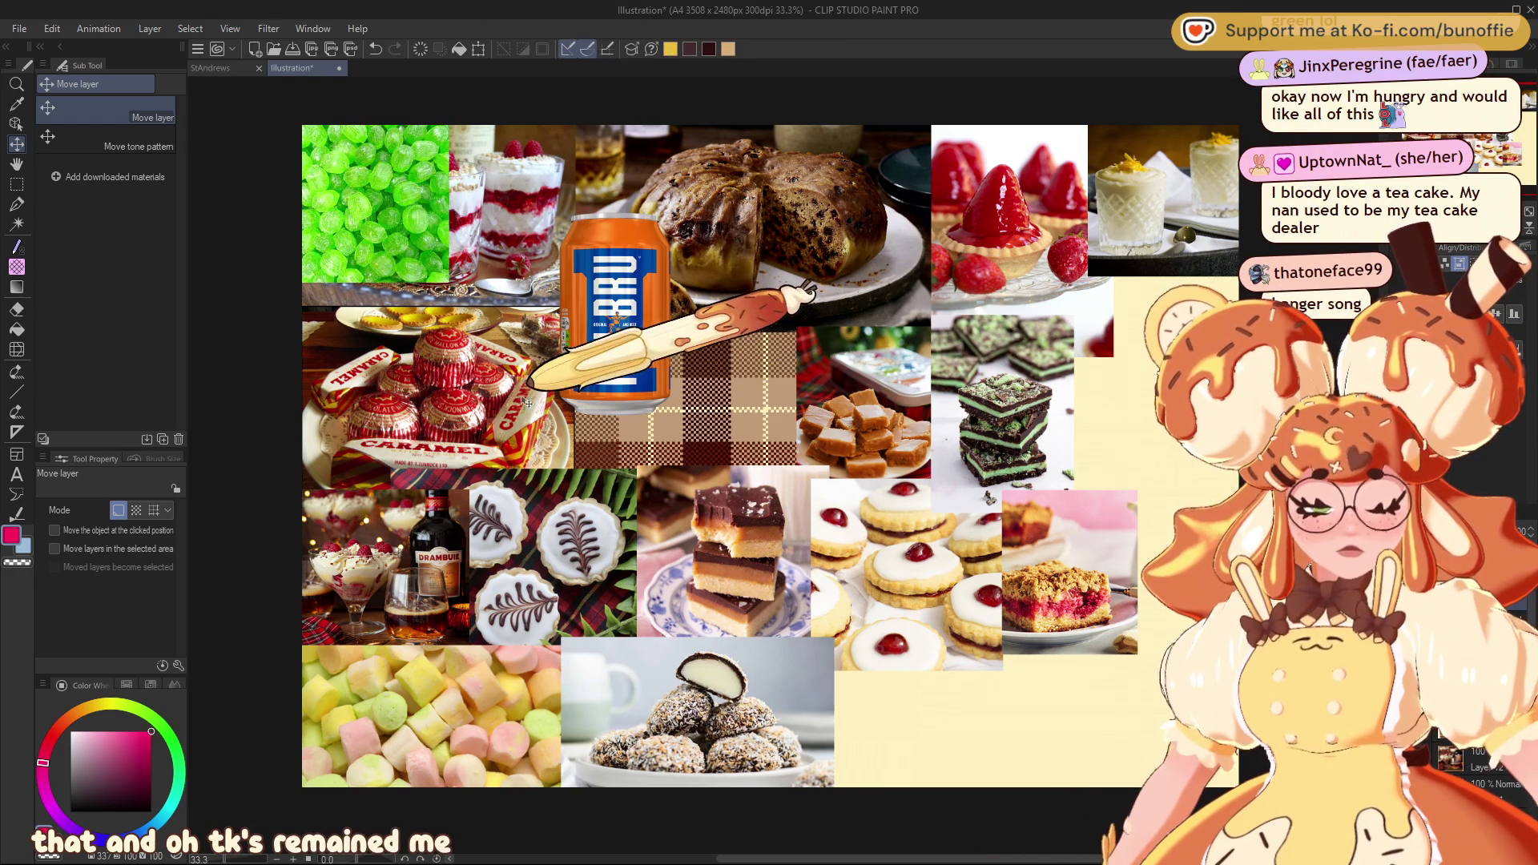
{"action": "left_click_drag", "start_coordinate": [369, 167], "coordinate": [901, 709]}
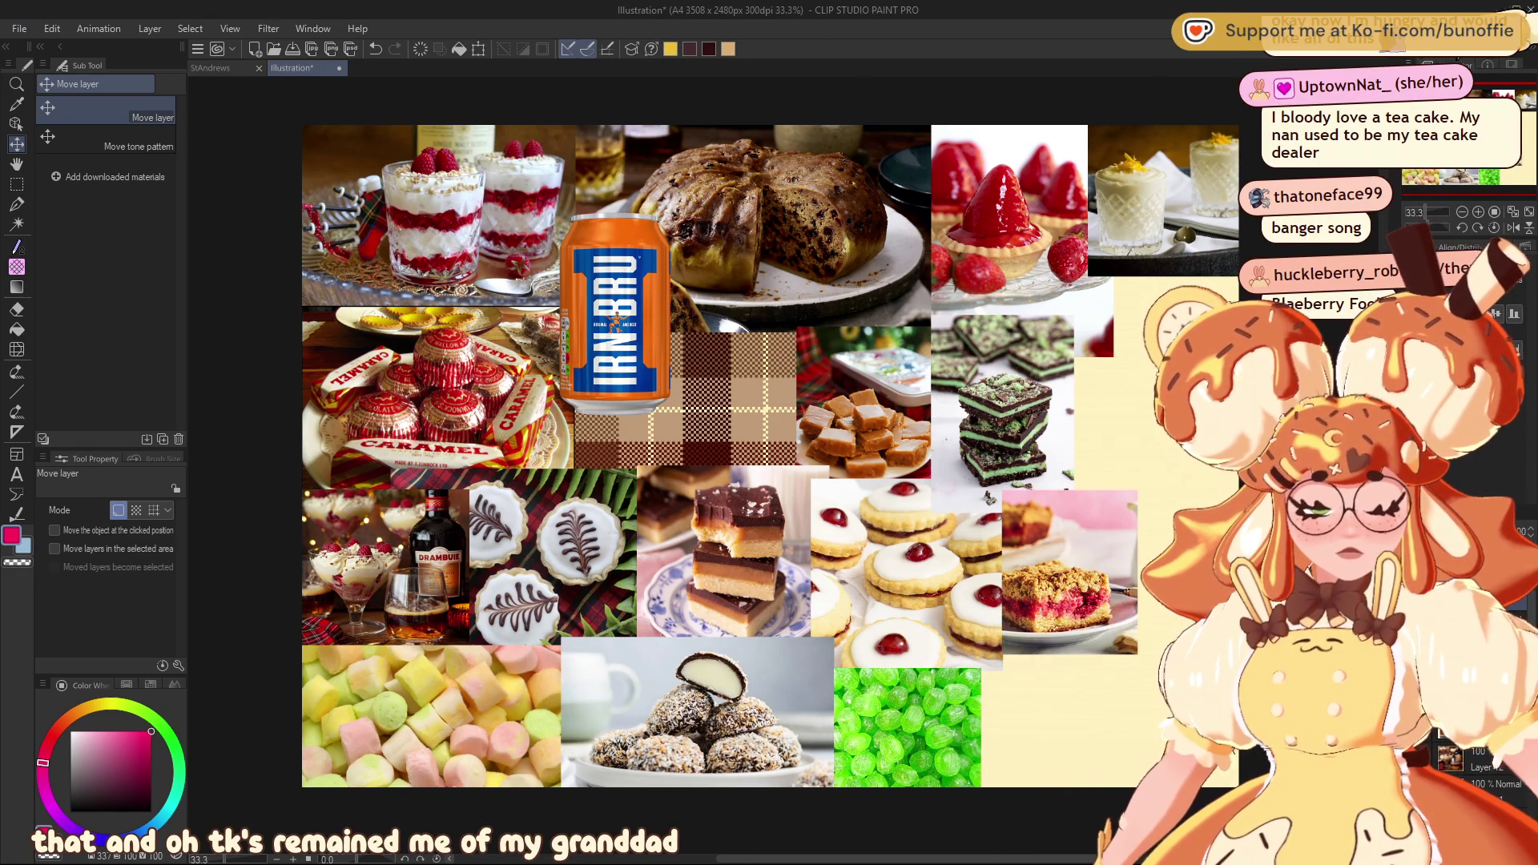
{"action": "left_click_drag", "start_coordinate": [987, 496], "coordinate": [950, 516]}
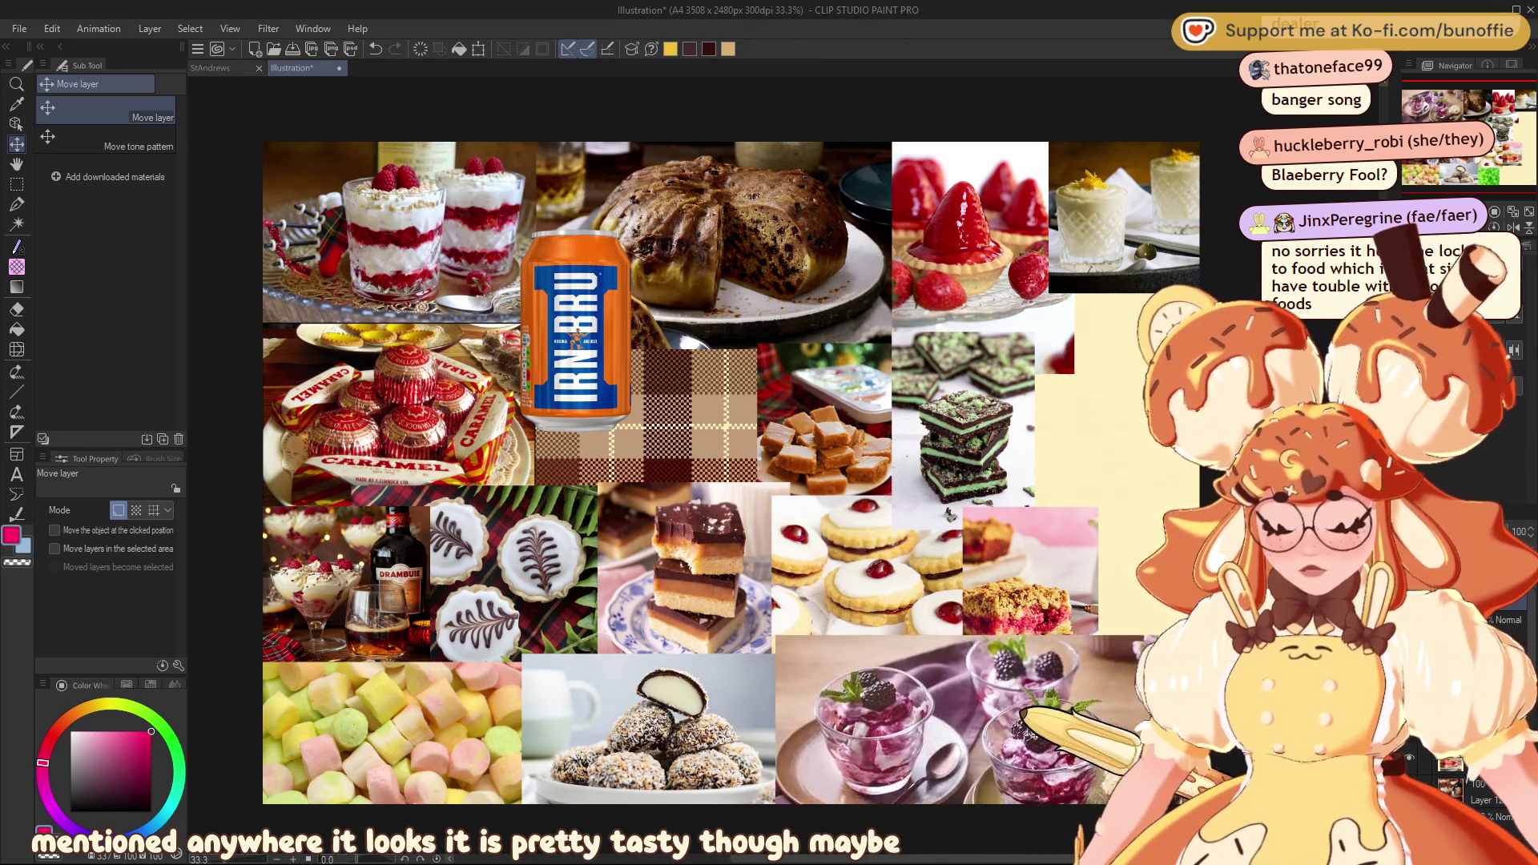
Shrink the berry dessert photo to about 63% and shift it to the bottom right
{"action": "key", "text": "ctrl+t"}
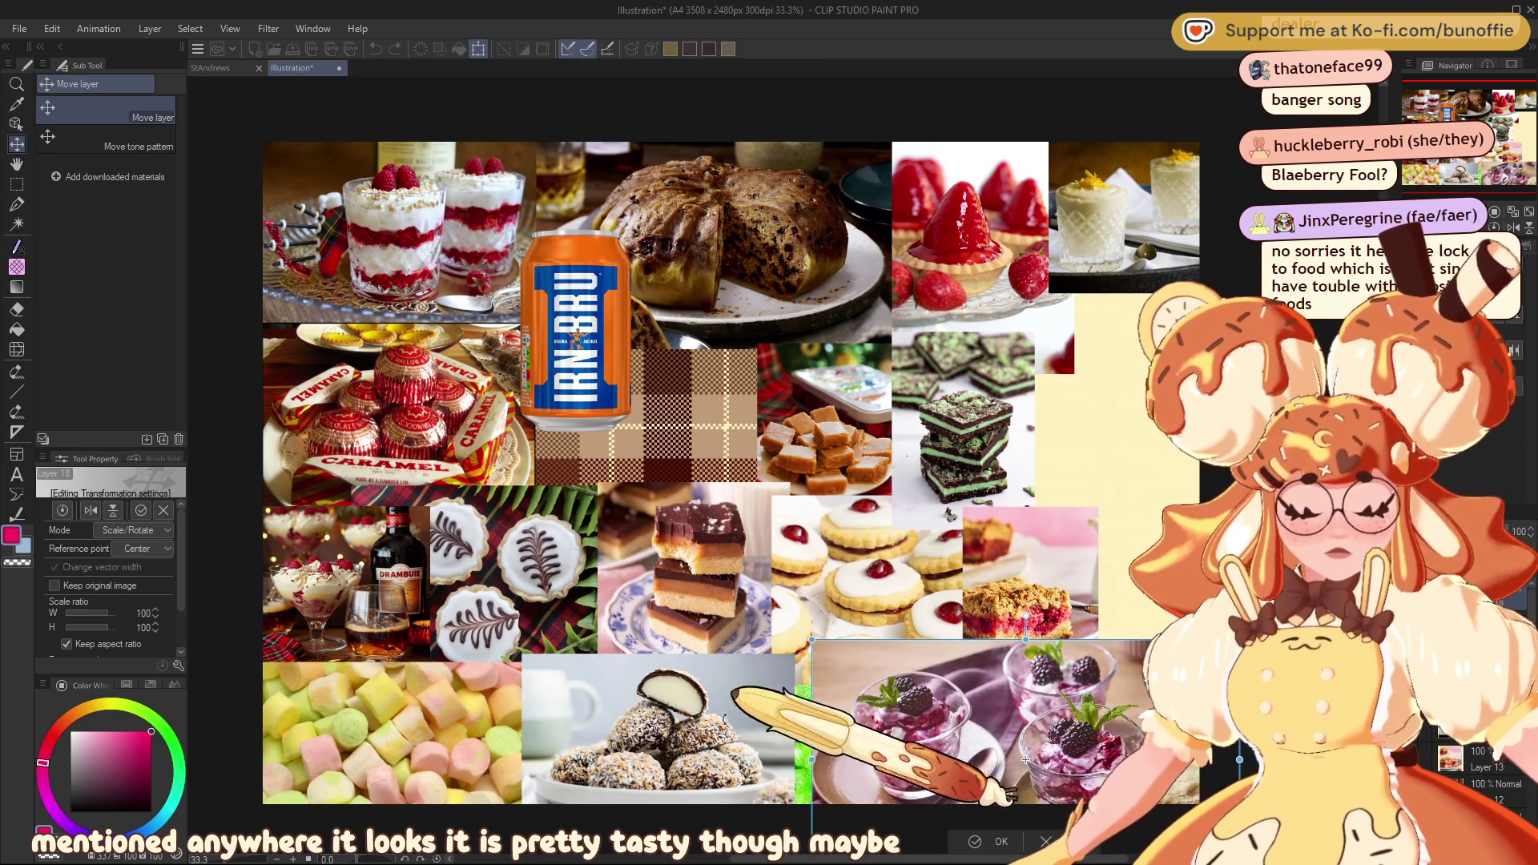
{"action": "mouse_move", "coordinate": [851, 748]}
{"action": "left_mouse_down"}
{"action": "mouse_move", "coordinate": [1054, 728]}
{"action": "mouse_move", "coordinate": [1041, 720]}
{"action": "left_mouse_up"}
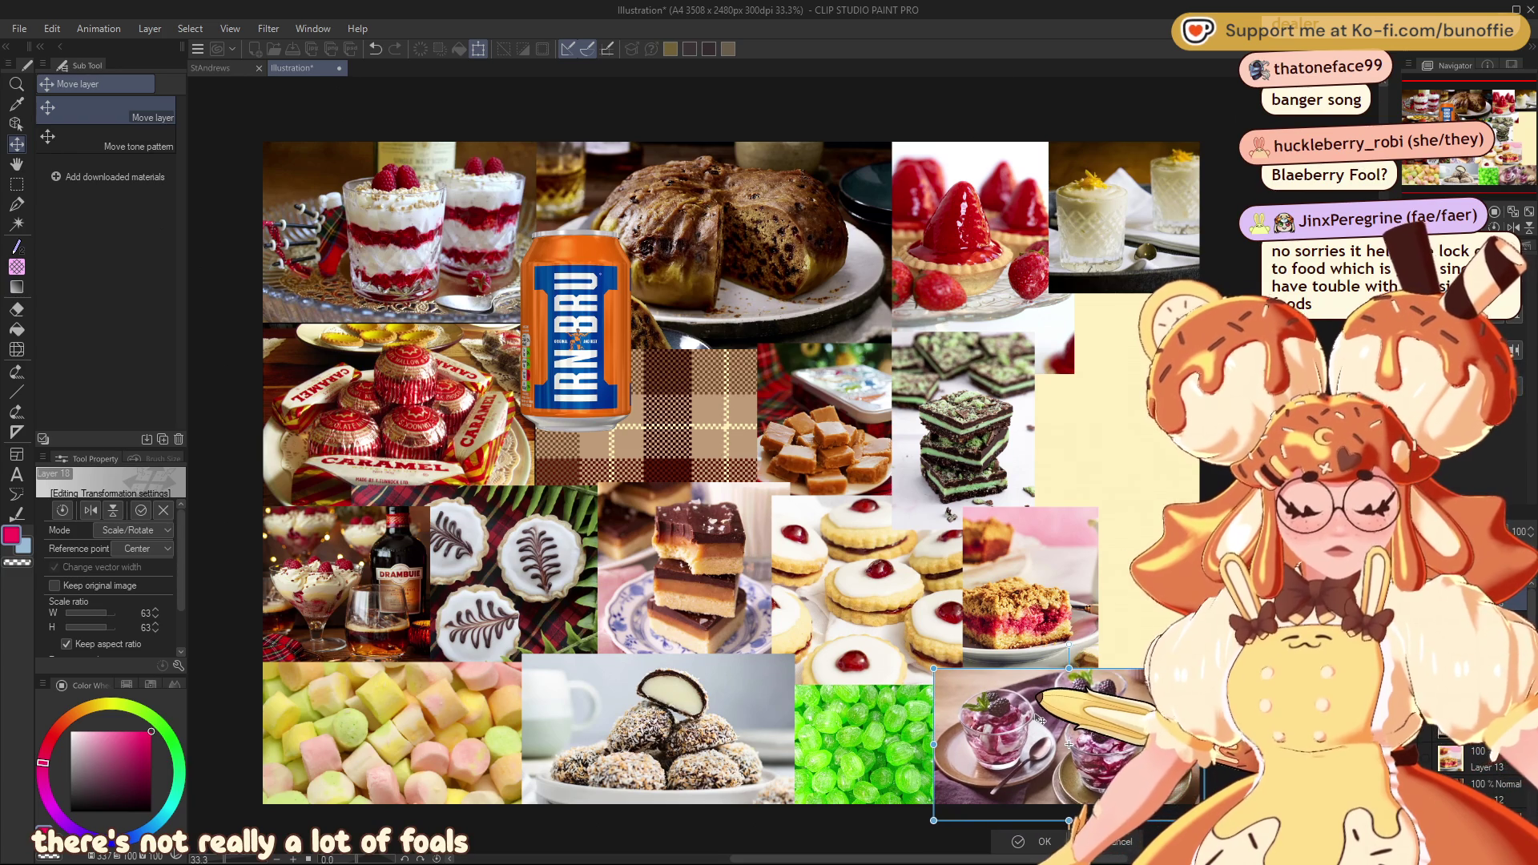
{"action": "key", "text": "Return"}
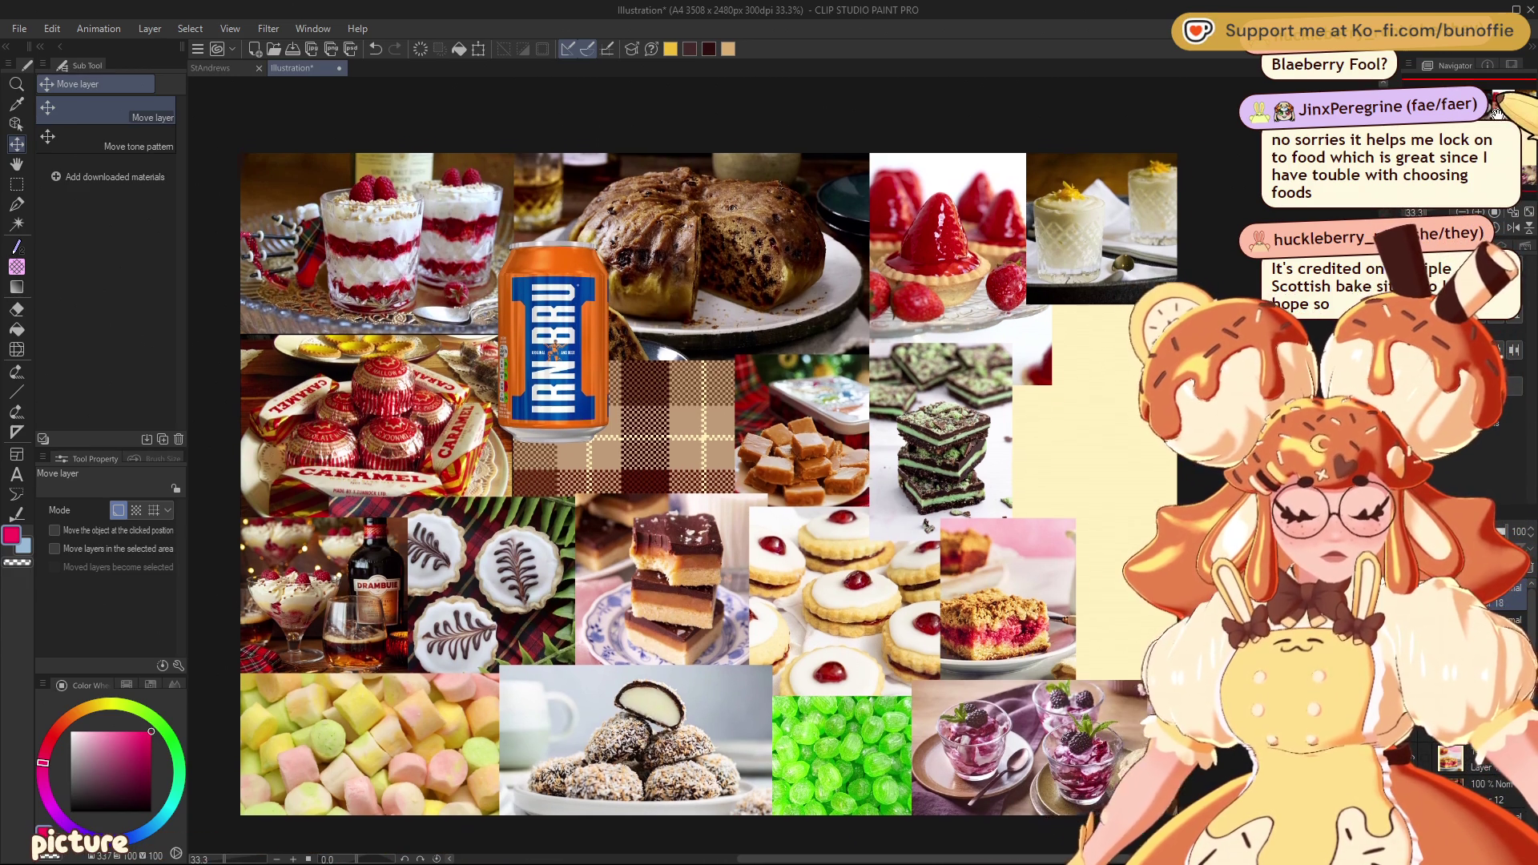
{"action": "left_click_drag", "start_coordinate": [948, 513], "coordinate": [944, 519]}
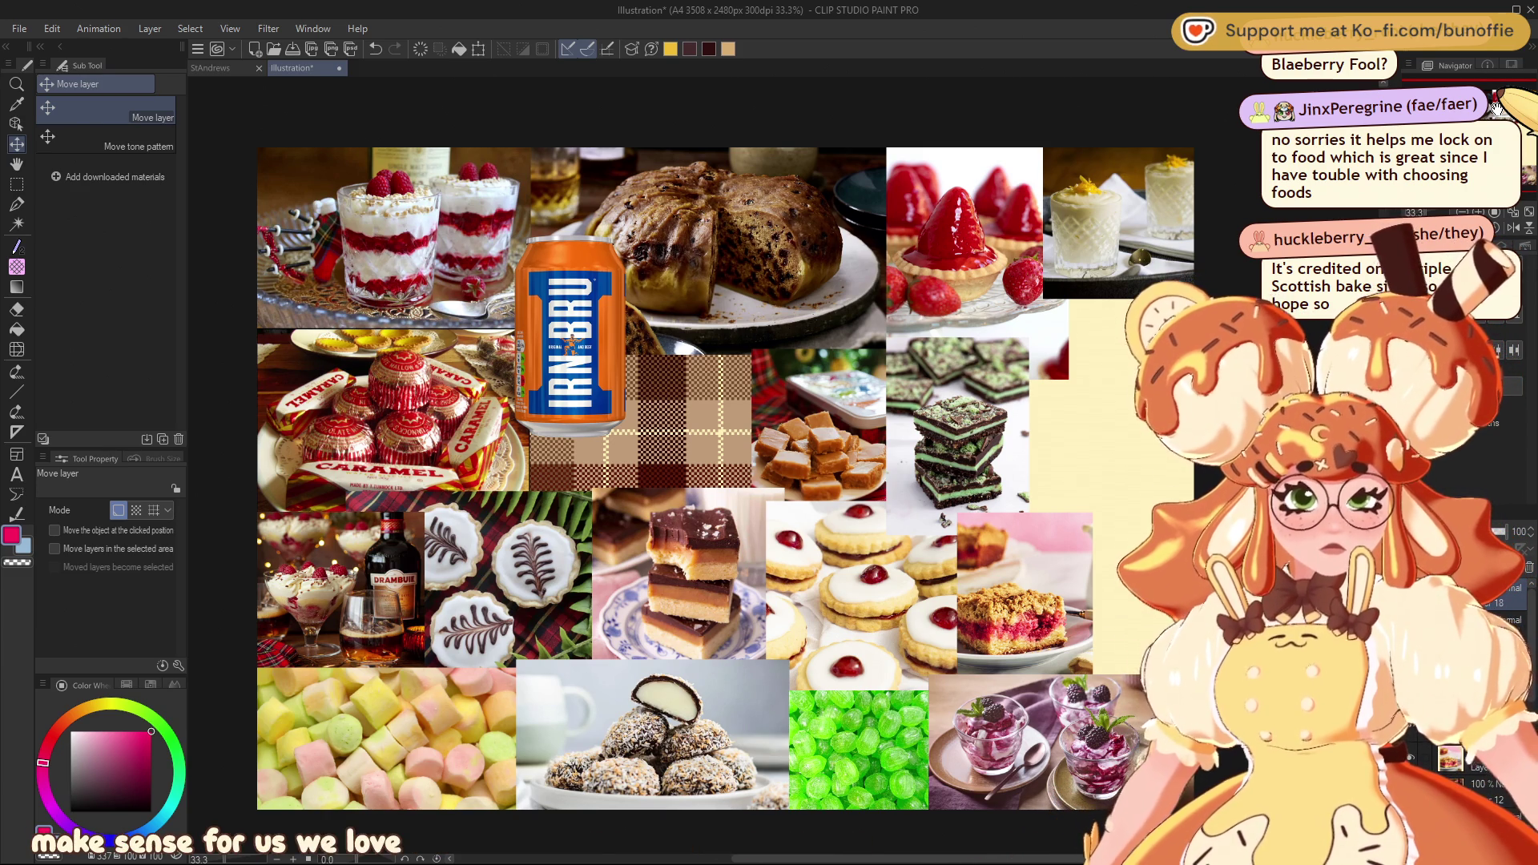
Switch to the Pen tool with black colour and the Cream Pencil sub tool
{"action": "key", "text": "p"}
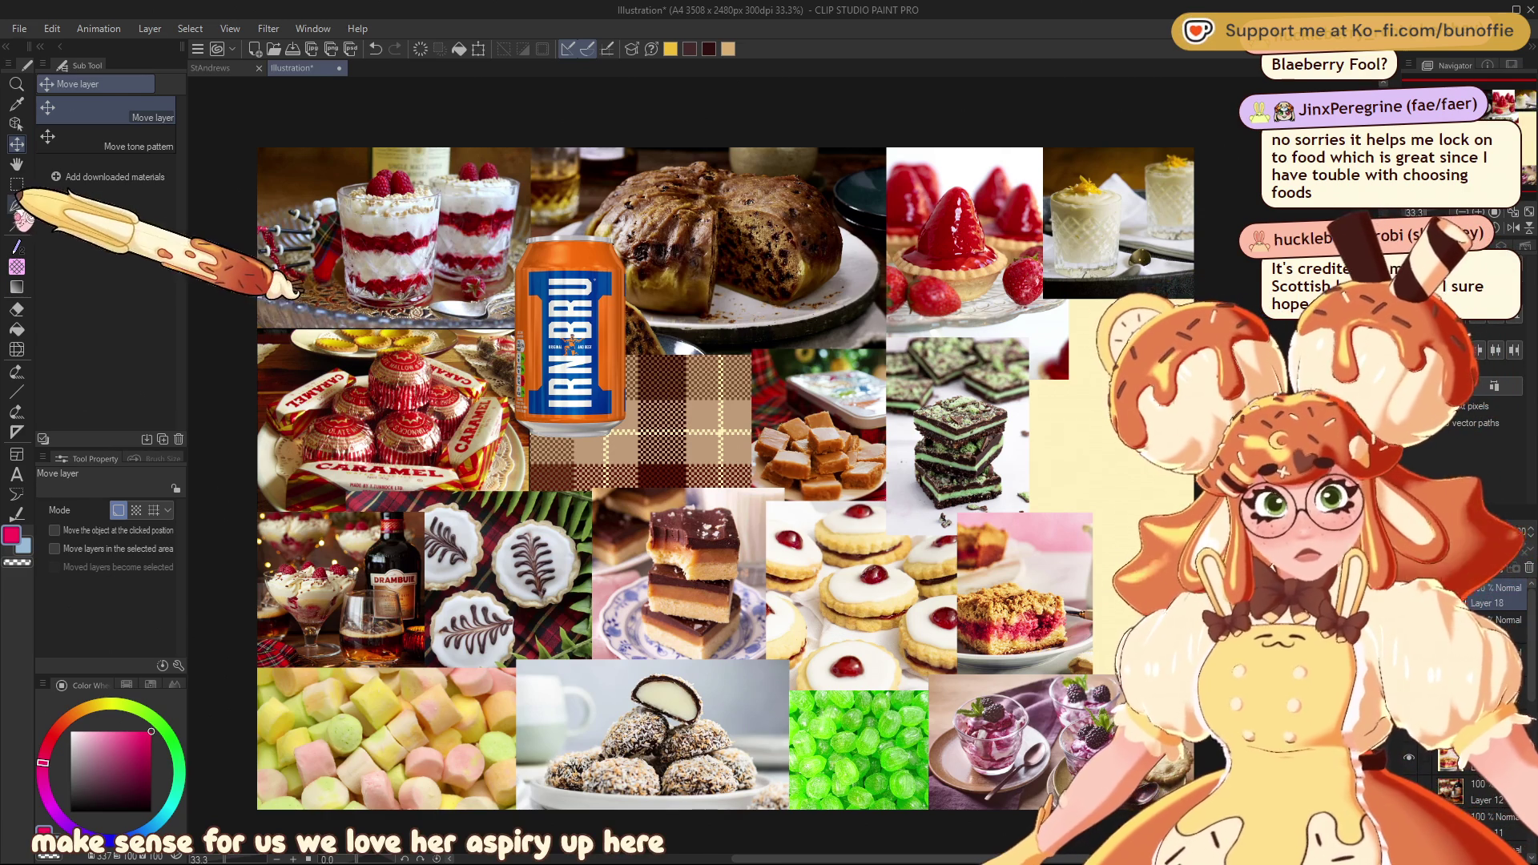
{"action": "left_click", "coordinate": [101, 811]}
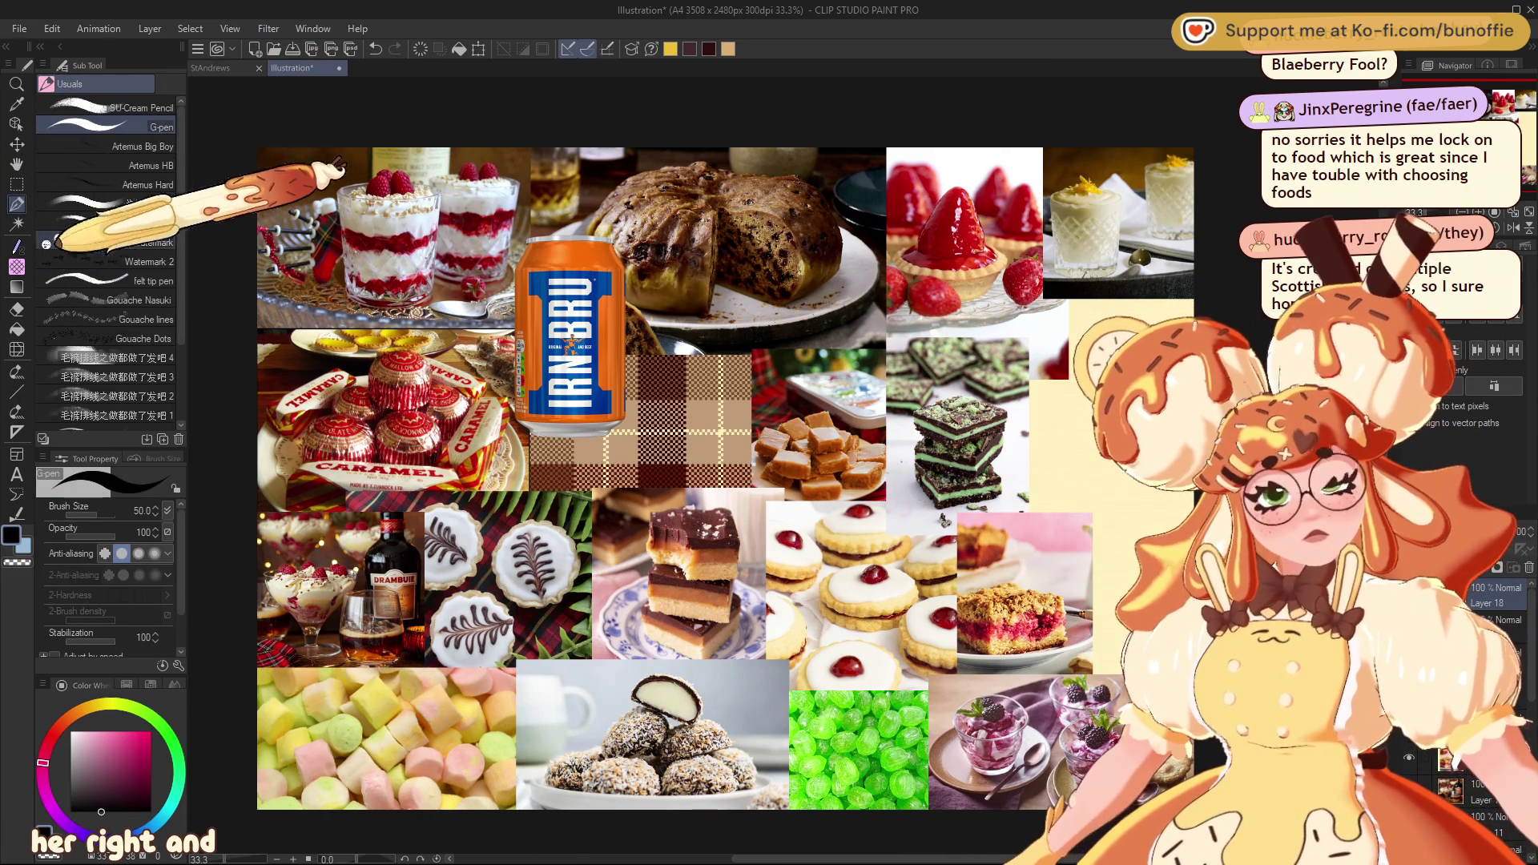
{"action": "left_click", "coordinate": [121, 108]}
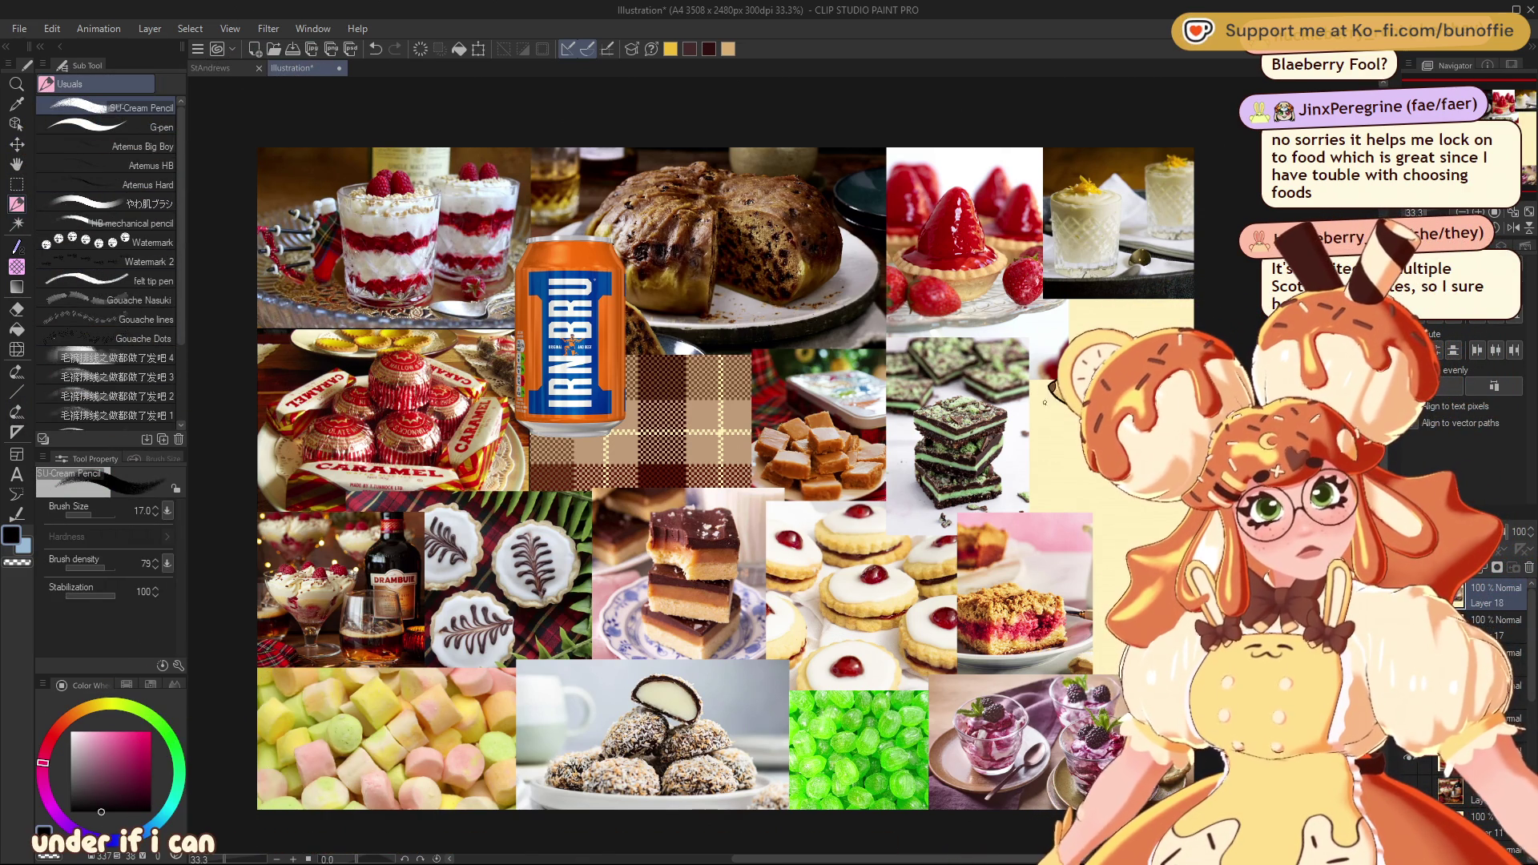
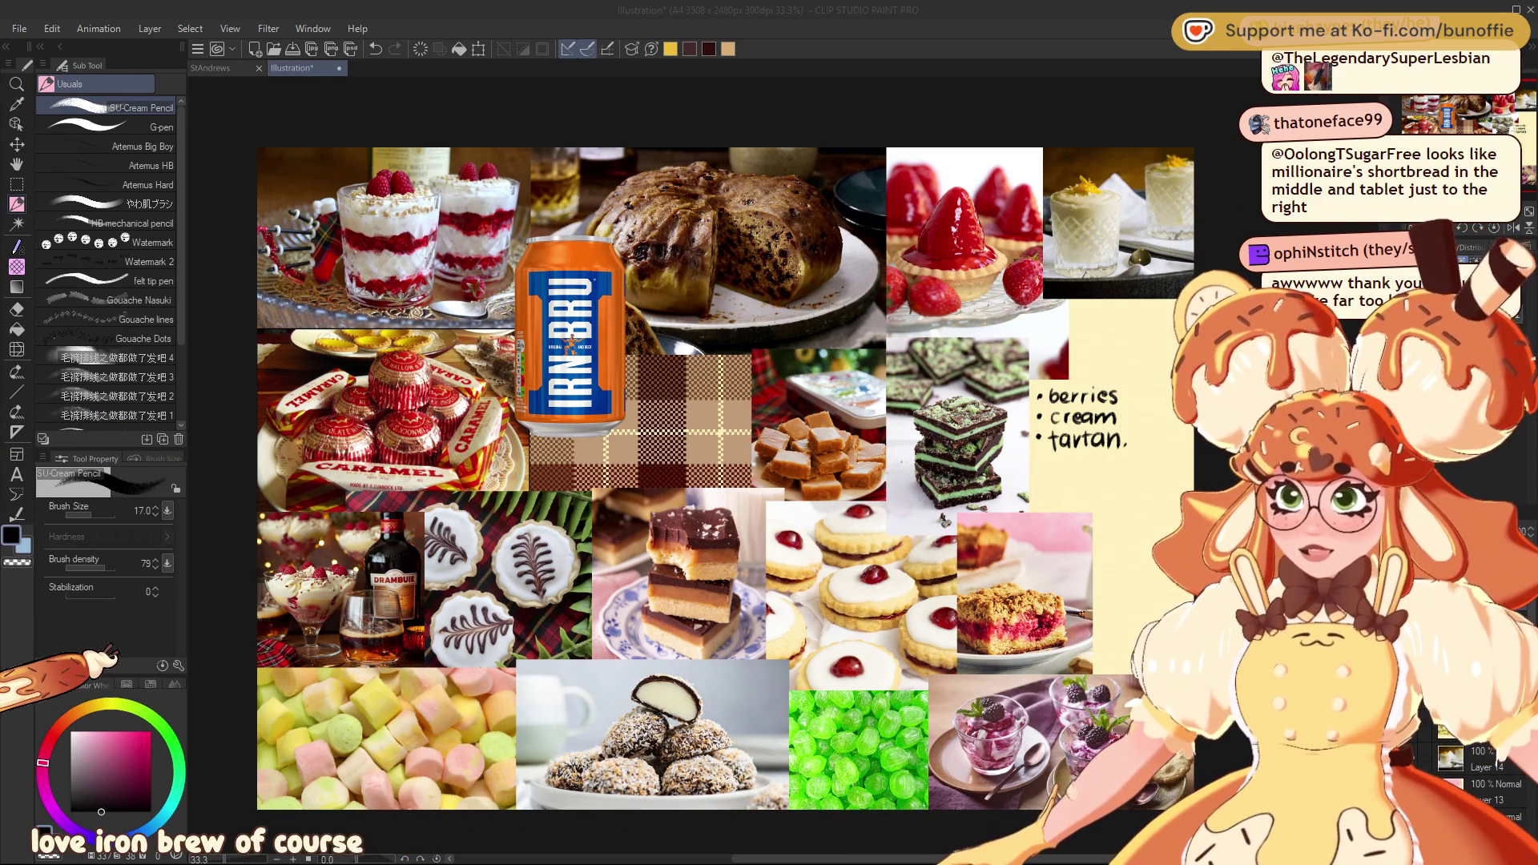
{"action": "scroll", "coordinate": [841, 421], "scroll_direction": "up", "scroll_amount": 3}
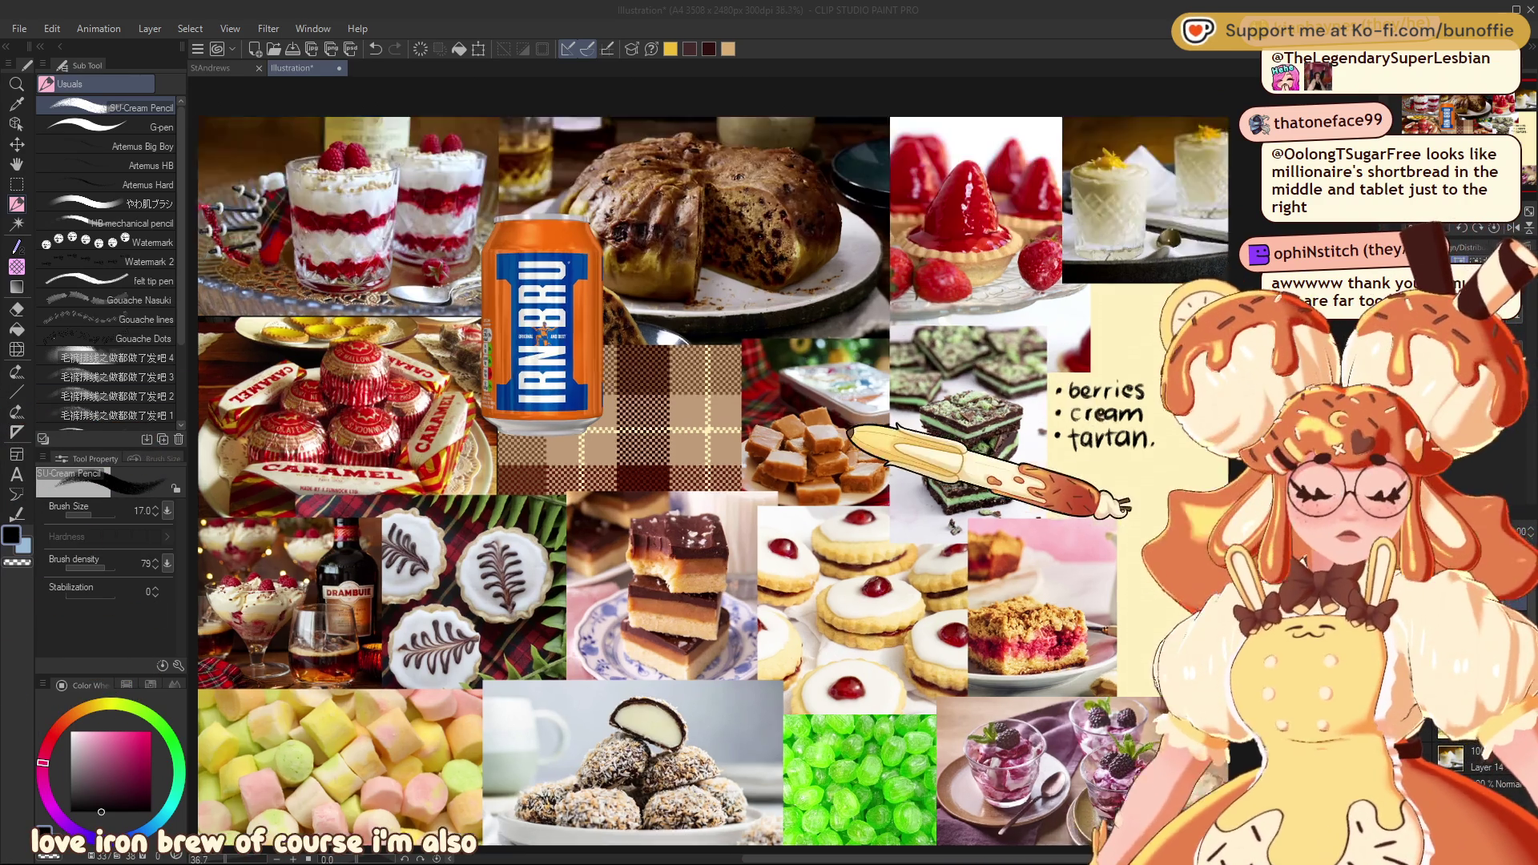
{"action": "scroll", "coordinate": [841, 359], "scroll_direction": "up", "scroll_amount": 2}
{"action": "scroll", "coordinate": [841, 358], "scroll_direction": "up", "scroll_amount": 2}
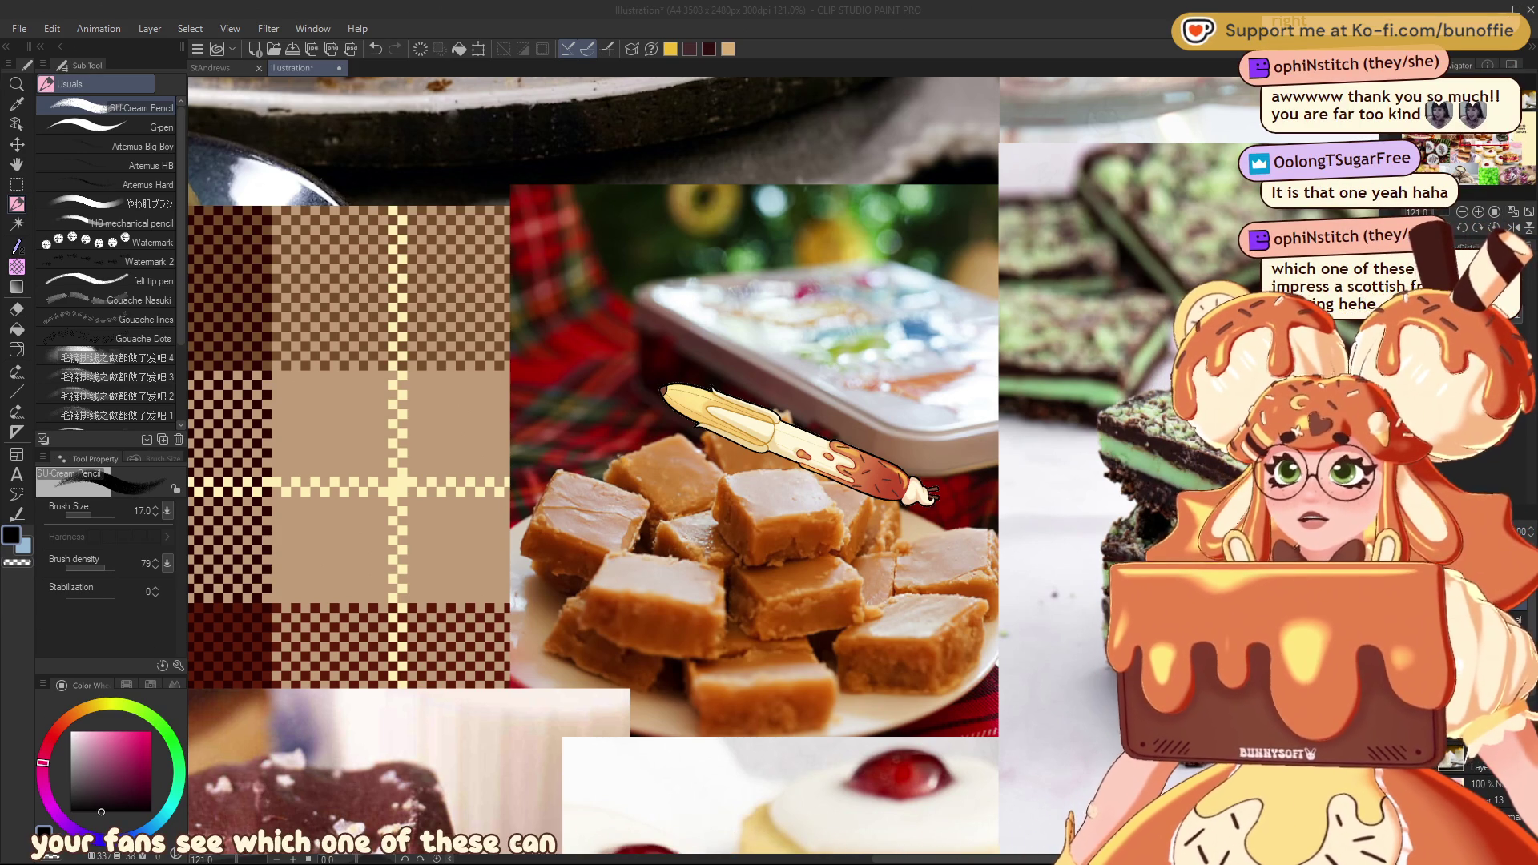
{"action": "scroll", "coordinate": [388, 292], "scroll_direction": "down", "scroll_amount": 2}
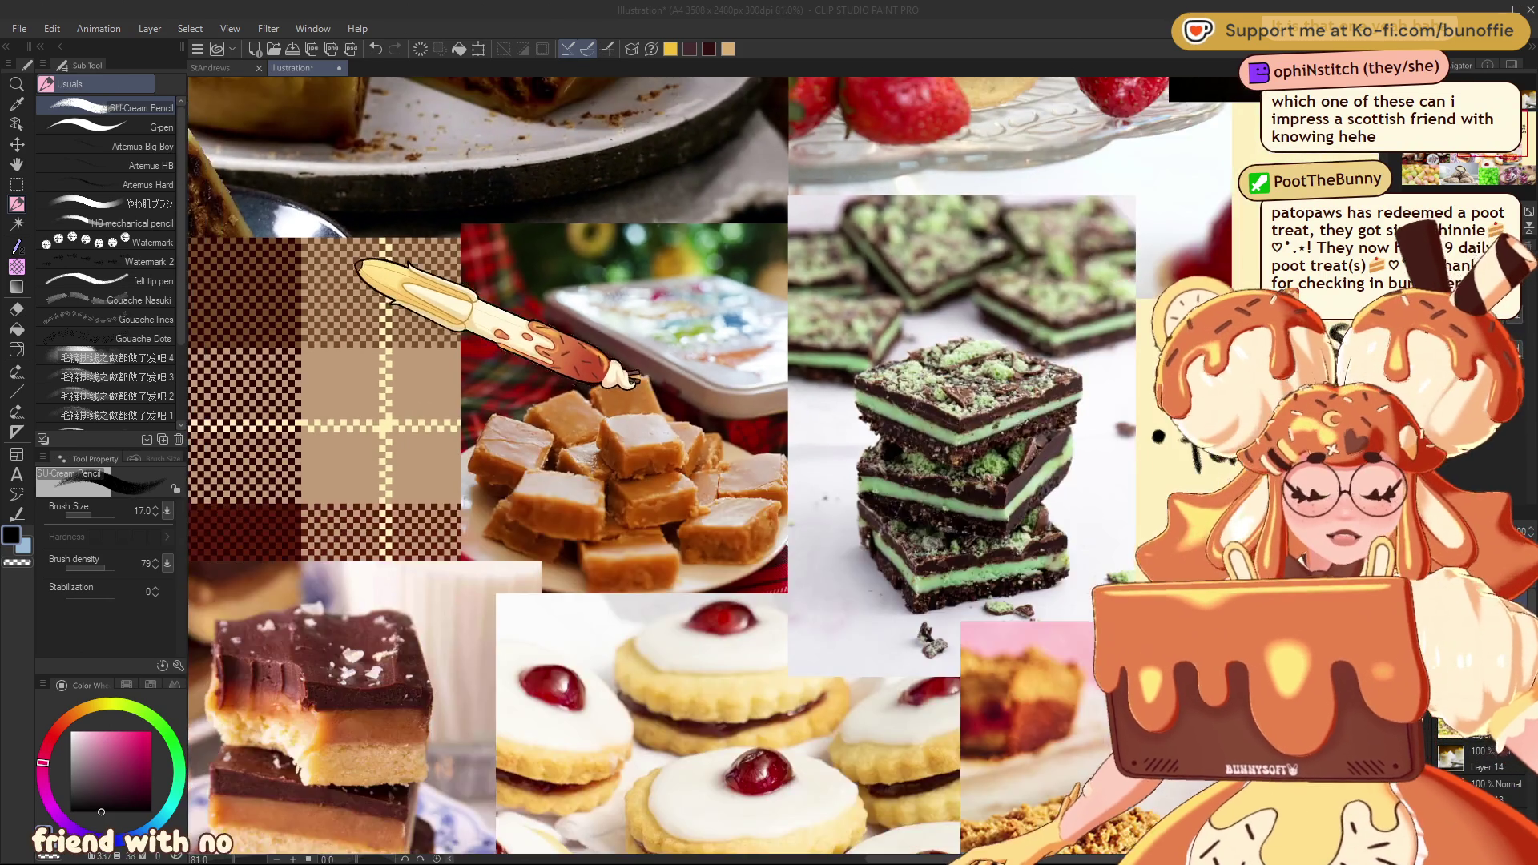
{"action": "scroll", "coordinate": [372, 268], "scroll_direction": "down", "scroll_amount": 2}
{"action": "scroll", "coordinate": [377, 258], "scroll_direction": "down", "scroll_amount": 1}
Pan the canvas so the whole food moodboard collage is recentred in view
{"action": "mouse_move", "coordinate": [610, 443]}
{"action": "left_mouse_down"}
{"action": "mouse_move", "coordinate": [1016, 492]}
{"action": "mouse_move", "coordinate": [983, 499]}
{"action": "left_mouse_up"}
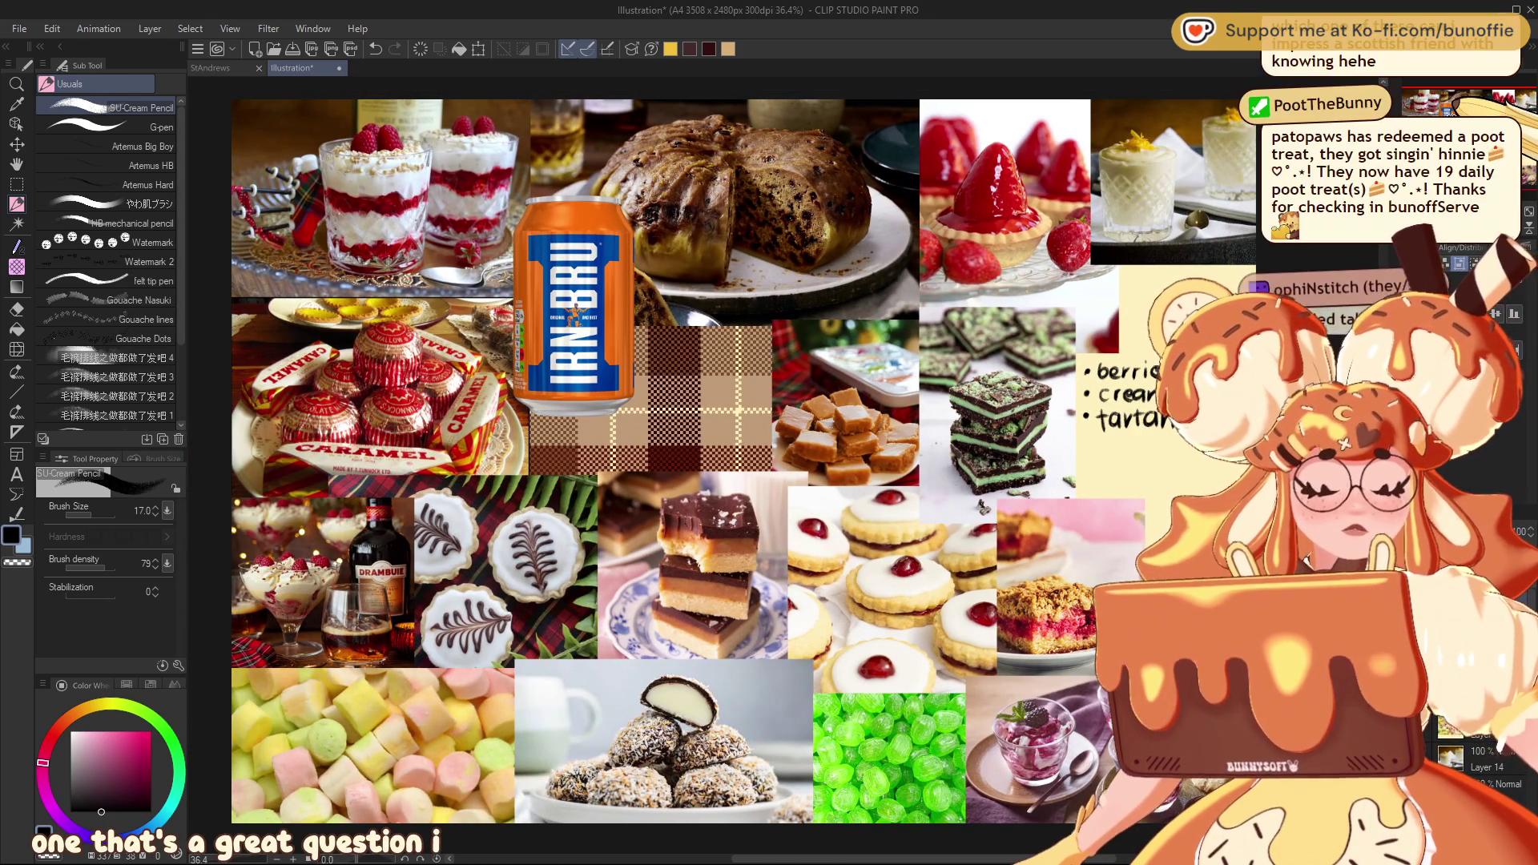
{"action": "scroll", "coordinate": [986, 476], "scroll_direction": "down", "scroll_amount": 1}
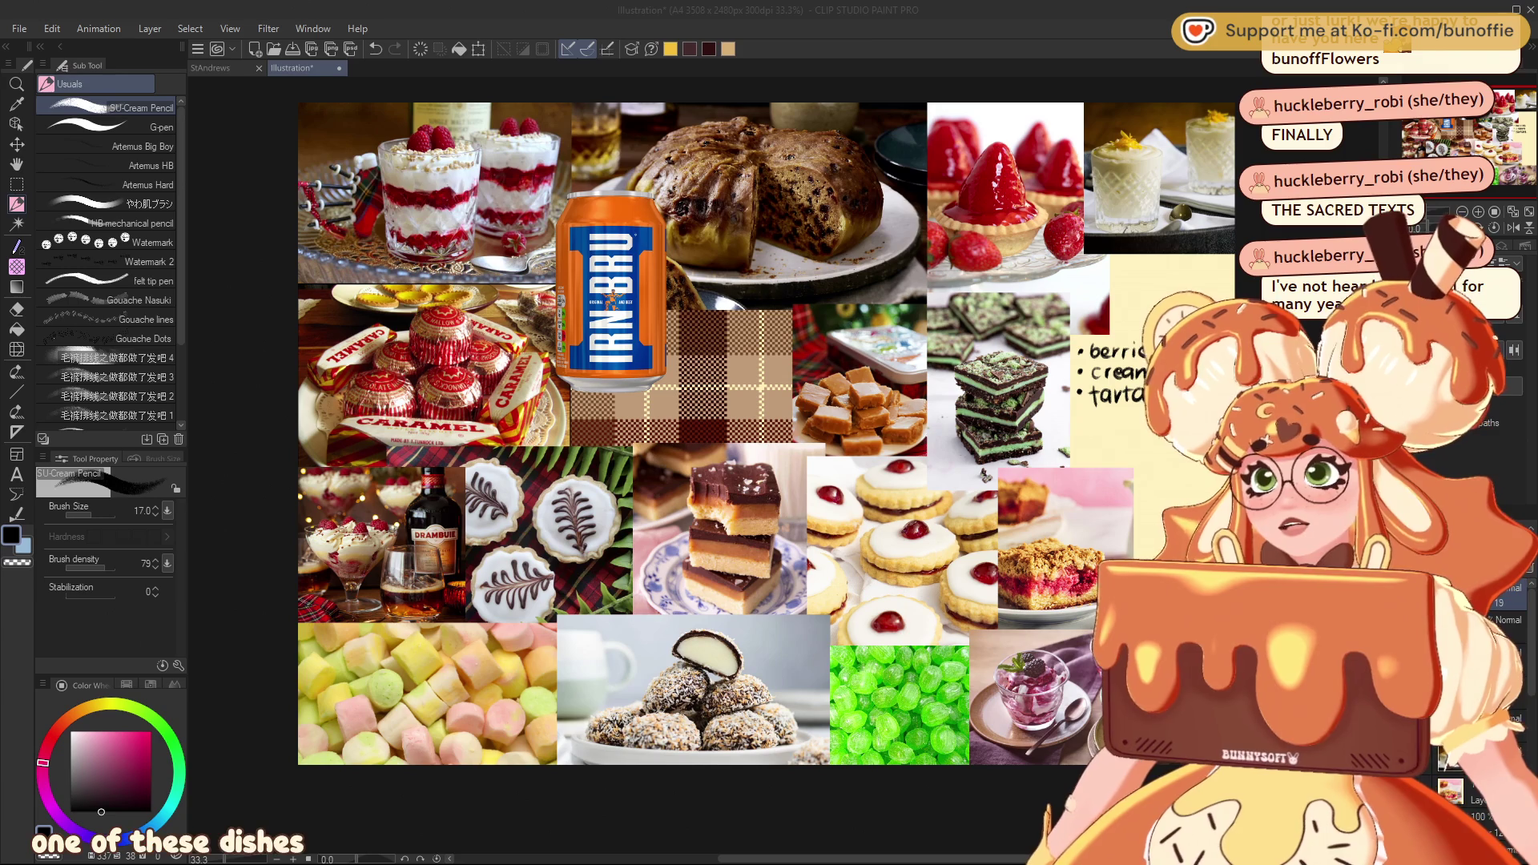
{"action": "scroll", "coordinate": [514, 178], "scroll_direction": "up", "scroll_amount": 1}
{"action": "scroll", "coordinate": [588, 210], "scroll_direction": "up", "scroll_amount": 3}
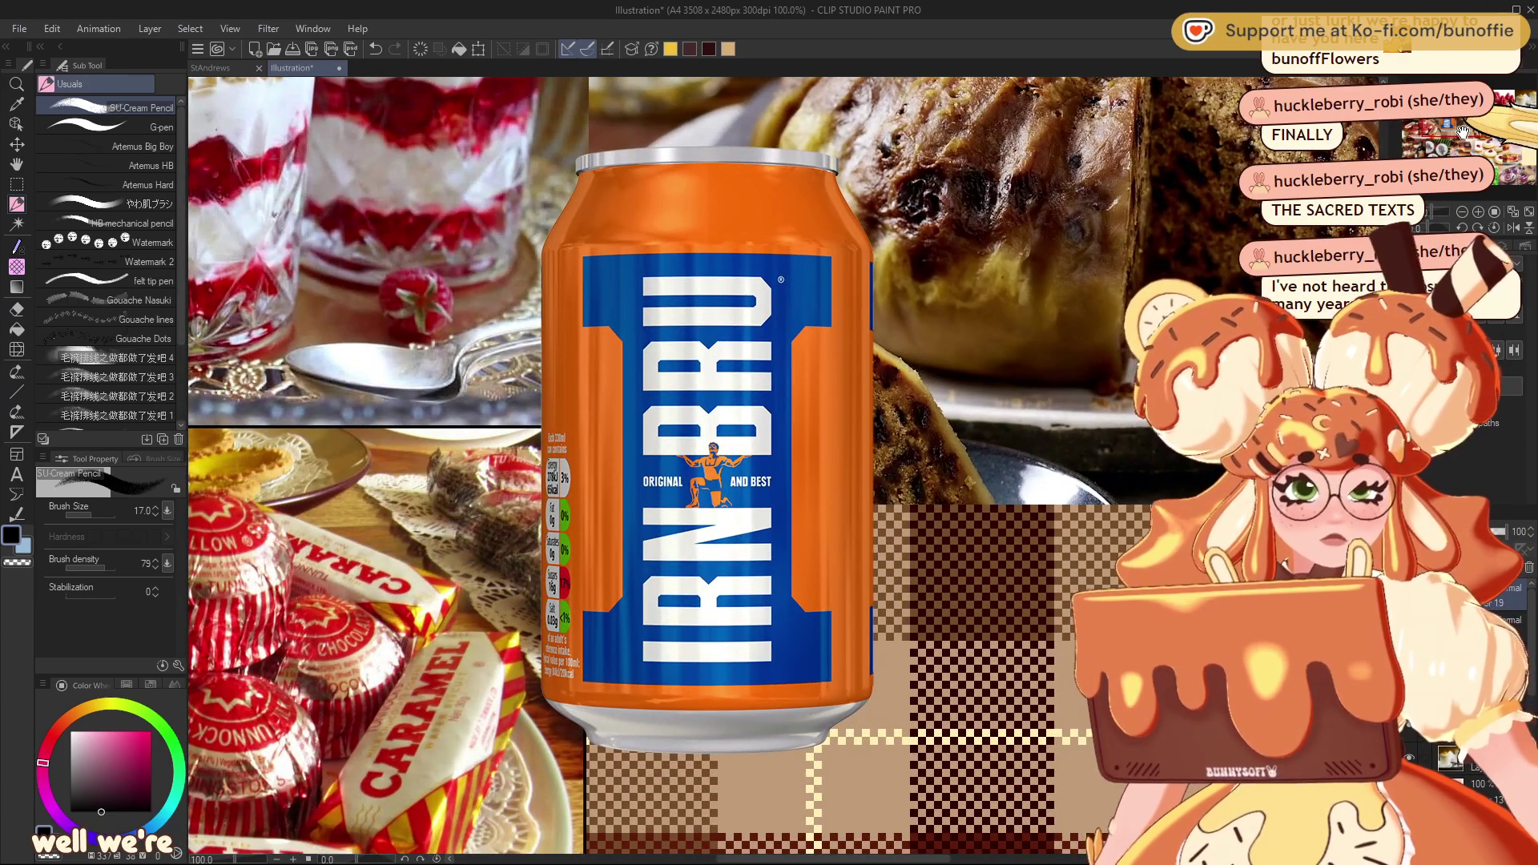
{"action": "scroll", "coordinate": [782, 469], "scroll_direction": "up", "scroll_amount": 2}
{"action": "scroll", "coordinate": [769, 480], "scroll_direction": "up", "scroll_amount": 1}
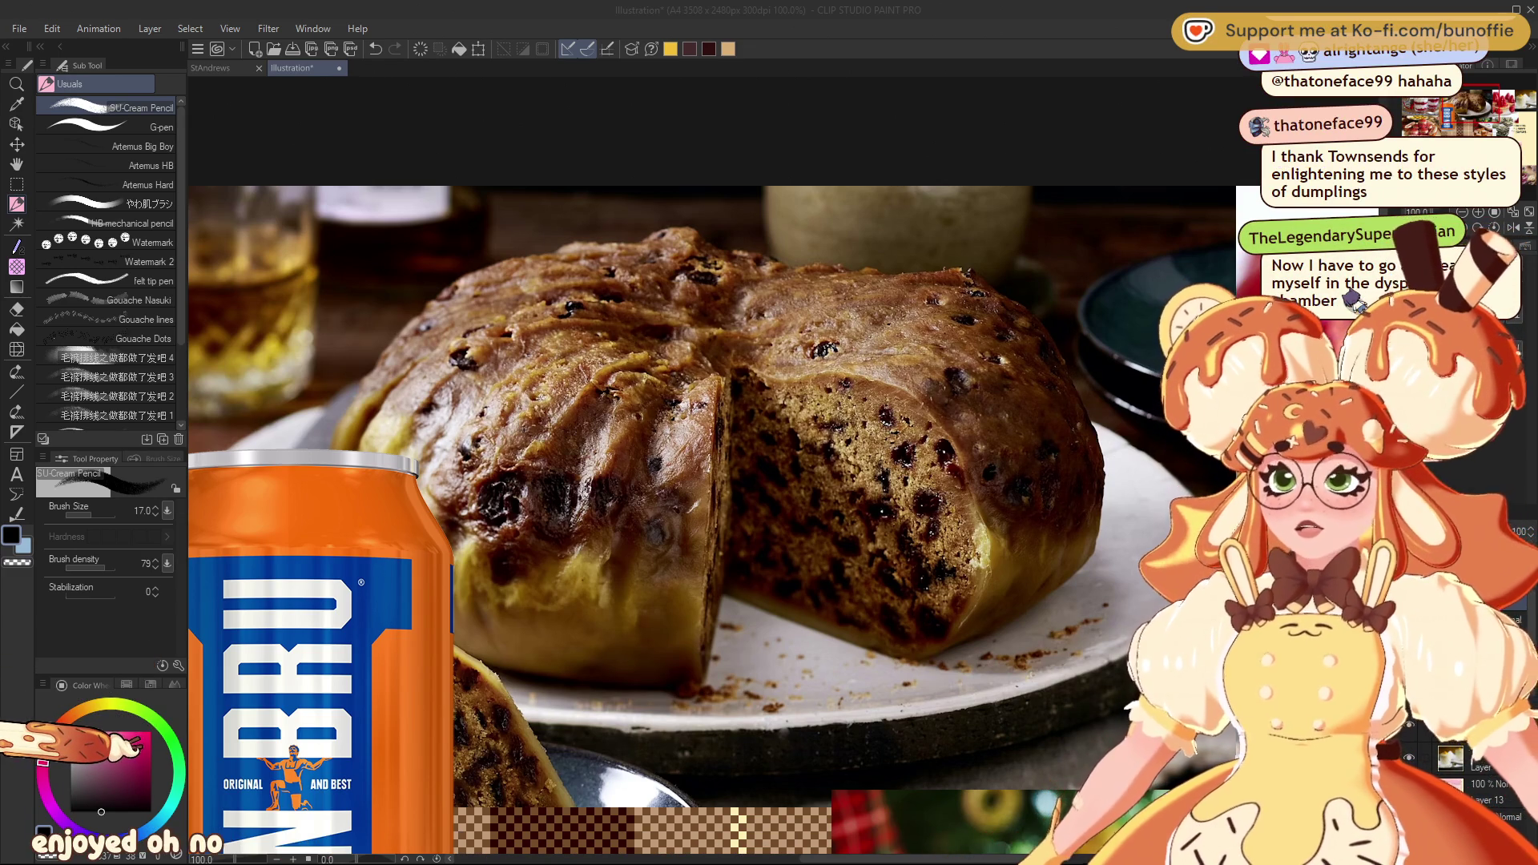
{"action": "scroll", "coordinate": [634, 429], "scroll_direction": "down", "scroll_amount": 3}
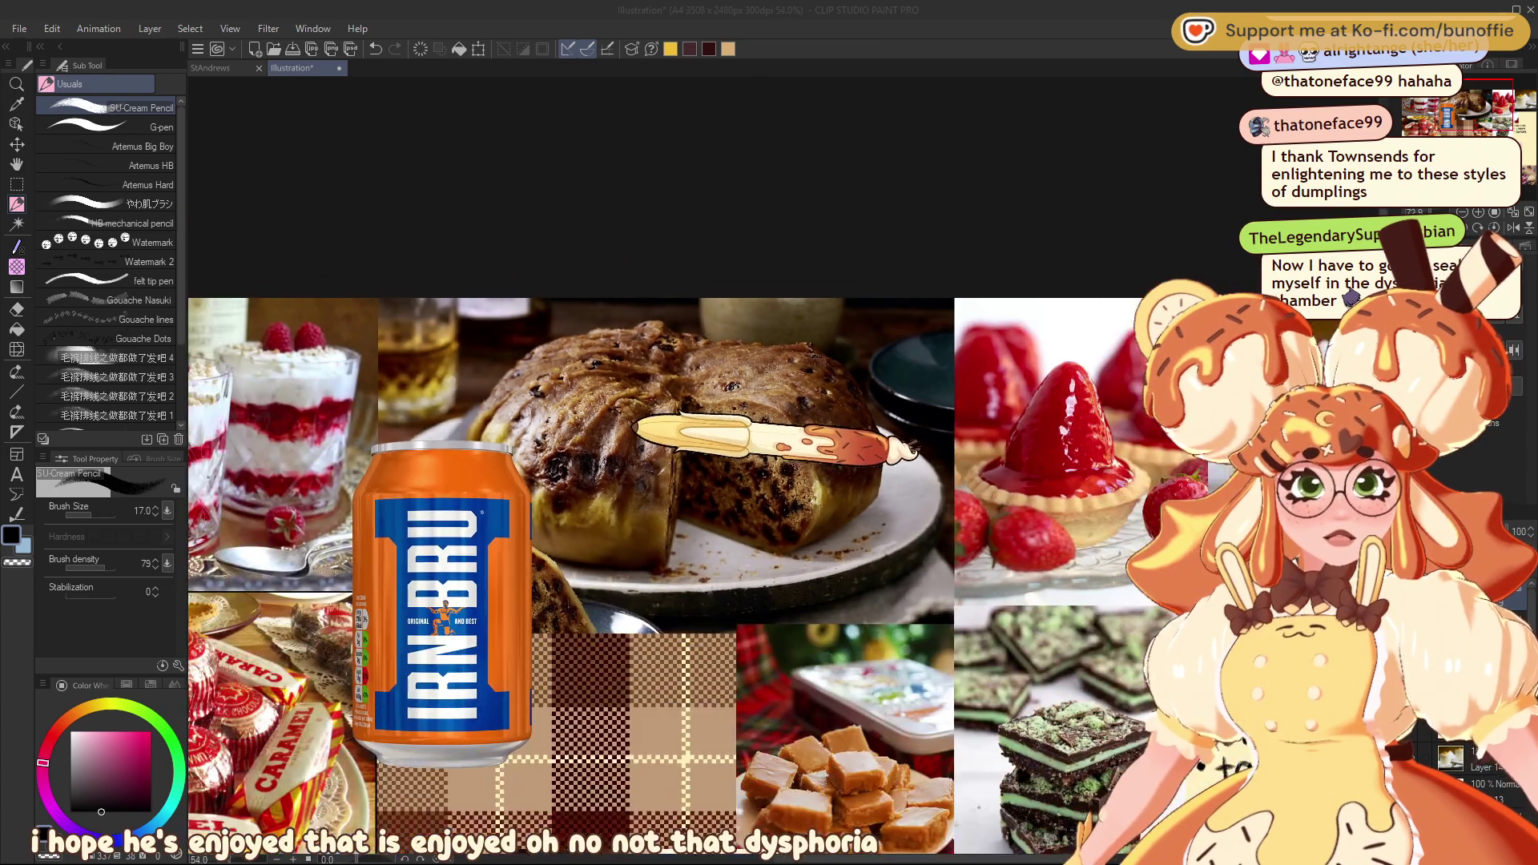
{"action": "scroll", "coordinate": [634, 428], "scroll_direction": "down", "scroll_amount": 3}
Pan the canvas so the whole collage, including the berries-cream-tartan note, is centred
{"action": "left_click_drag", "start_coordinate": [542, 544], "coordinate": [703, 426]}
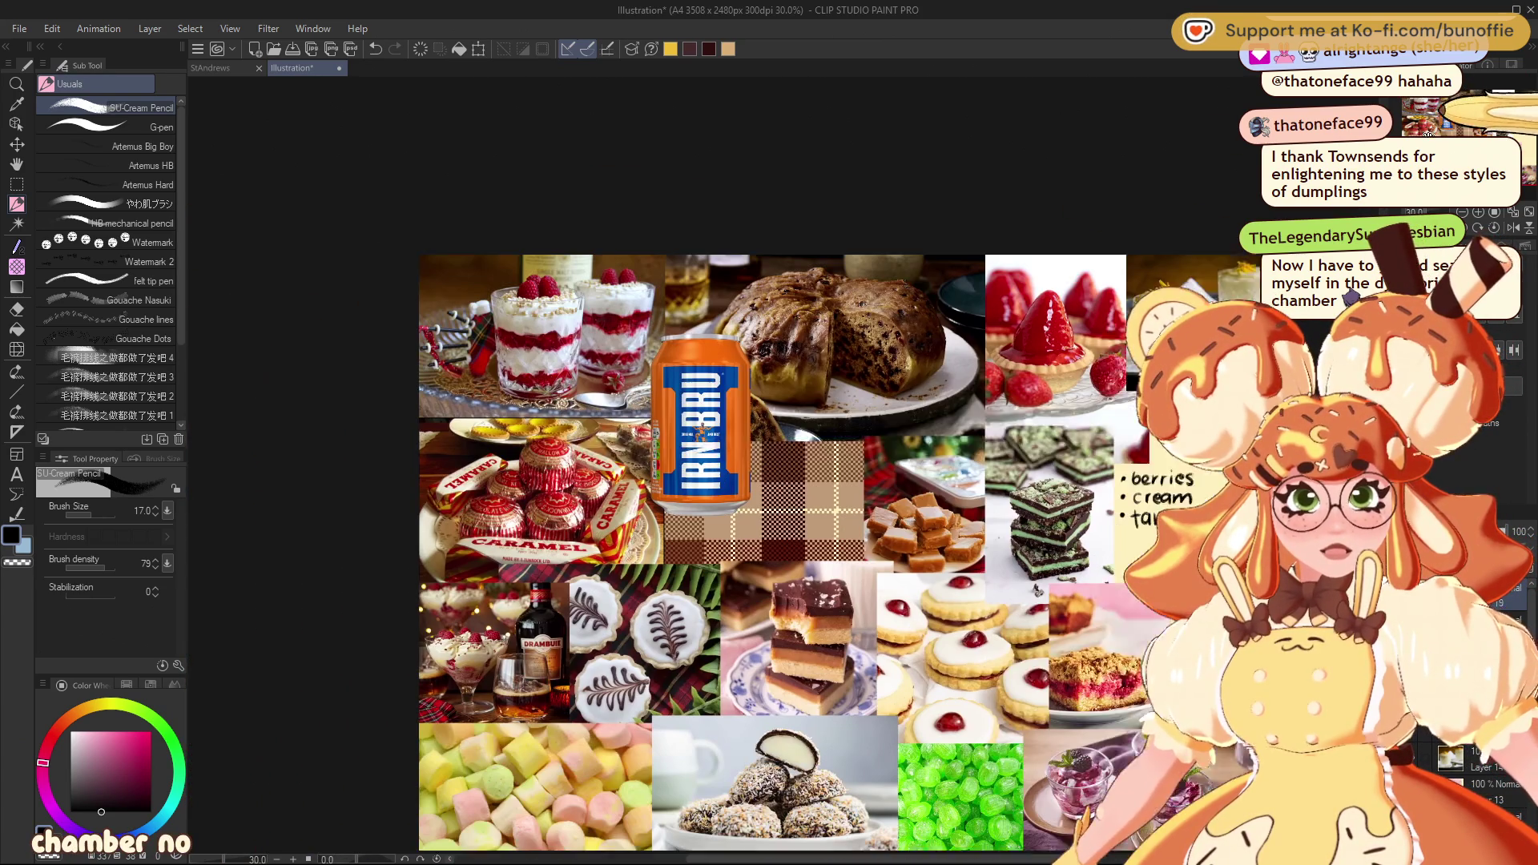
{"action": "left_click_drag", "start_coordinate": [1037, 589], "coordinate": [962, 526]}
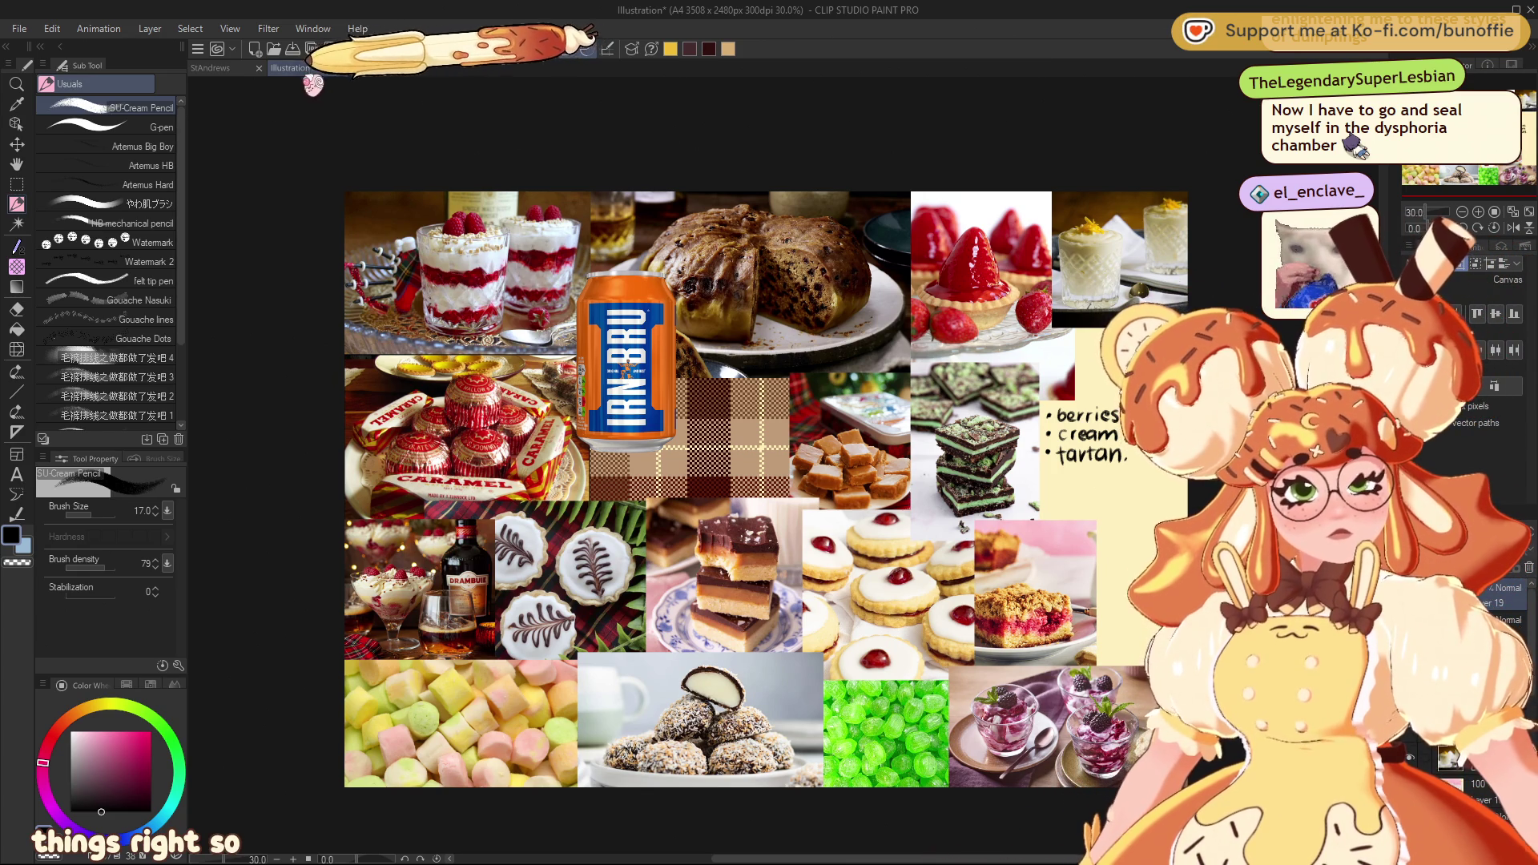
Split the view so the StAndrews canvas sits beside the moodboard, adjusting the divider width
{"action": "left_click_drag", "start_coordinate": [209, 67], "coordinate": [205, 89]}
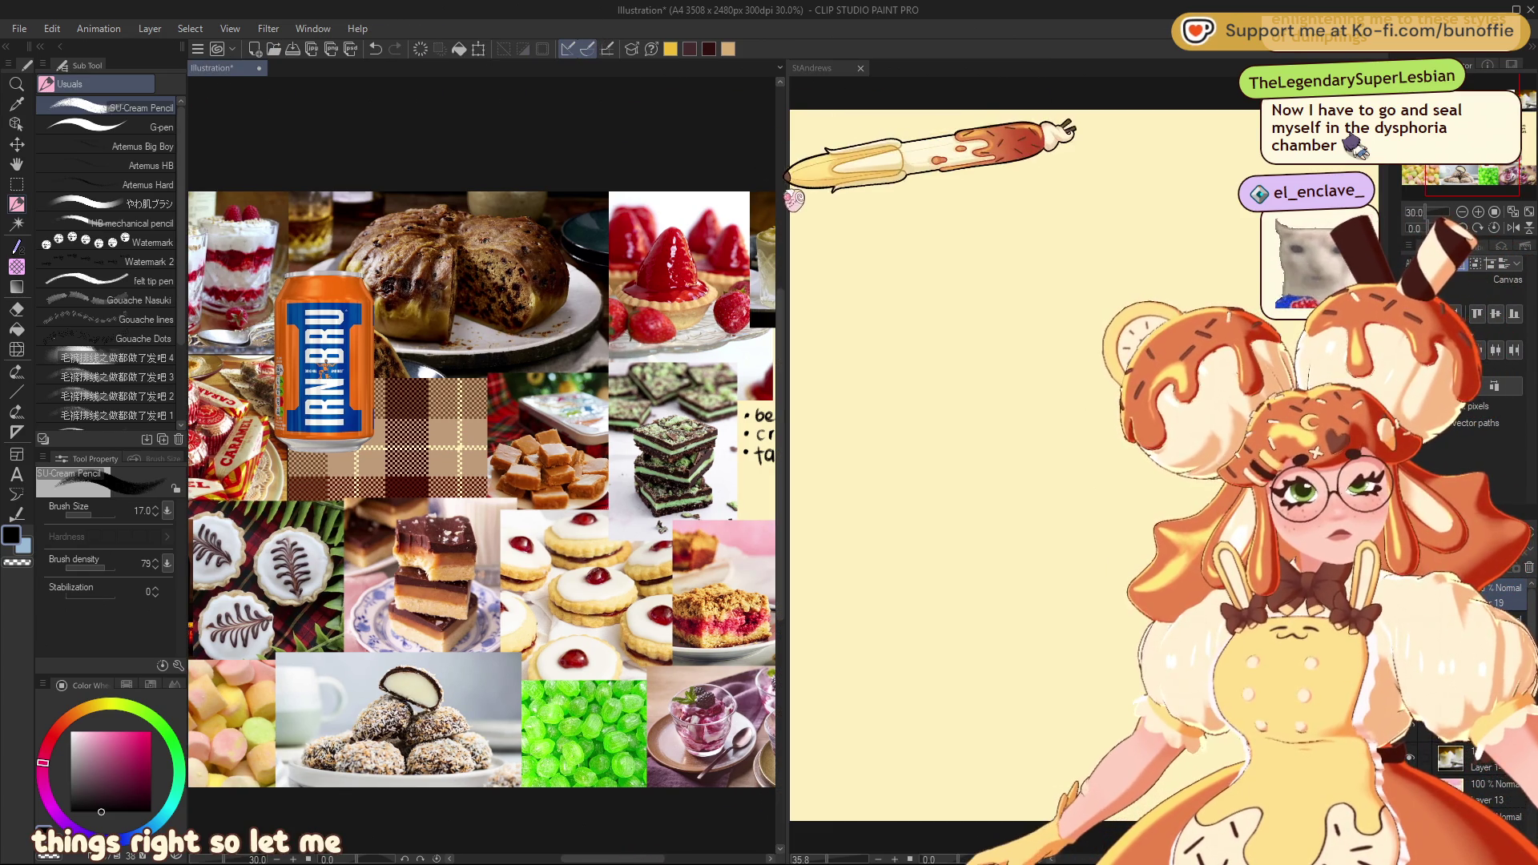
{"action": "left_click_drag", "start_coordinate": [783, 192], "coordinate": [351, 309]}
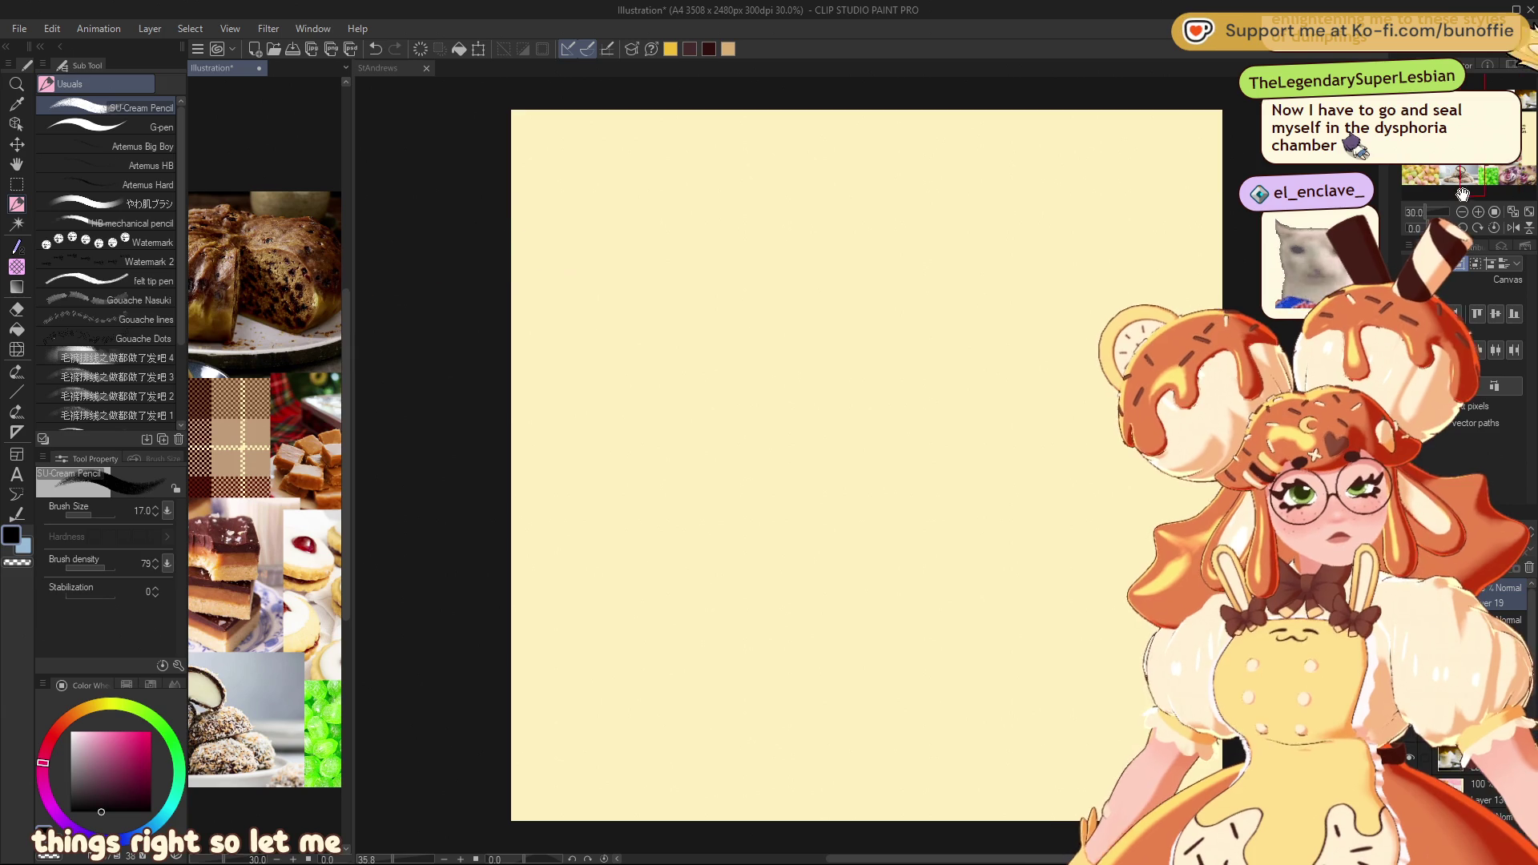
{"action": "scroll", "coordinate": [264, 469], "scroll_direction": "down", "scroll_amount": 2}
{"action": "scroll", "coordinate": [264, 468], "scroll_direction": "down", "scroll_amount": 2}
{"action": "scroll", "coordinate": [264, 469], "scroll_direction": "down", "scroll_amount": 2}
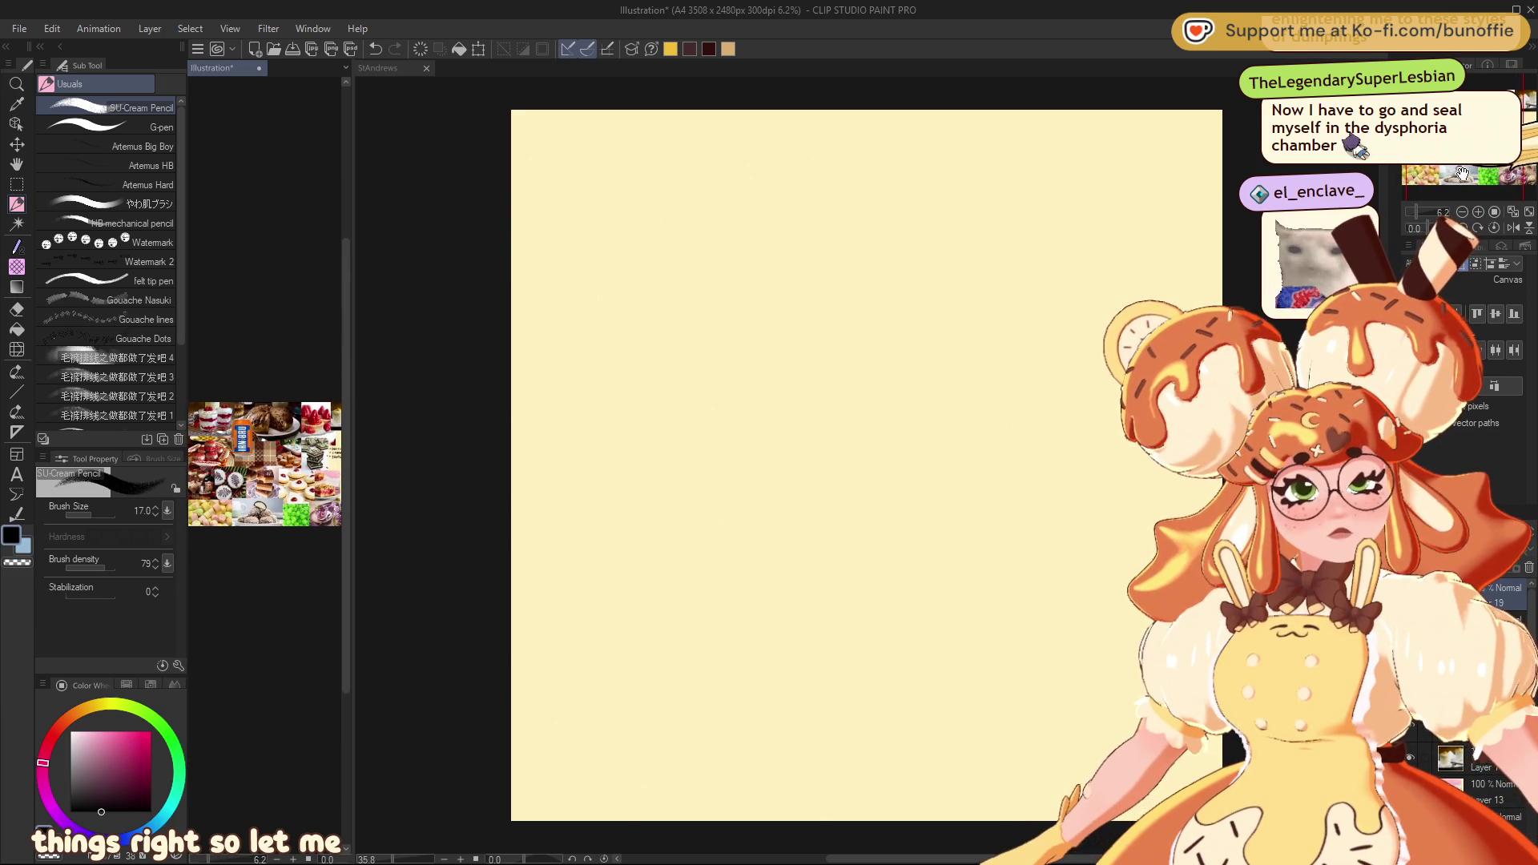
{"action": "left_click_drag", "start_coordinate": [264, 469], "coordinate": [278, 462]}
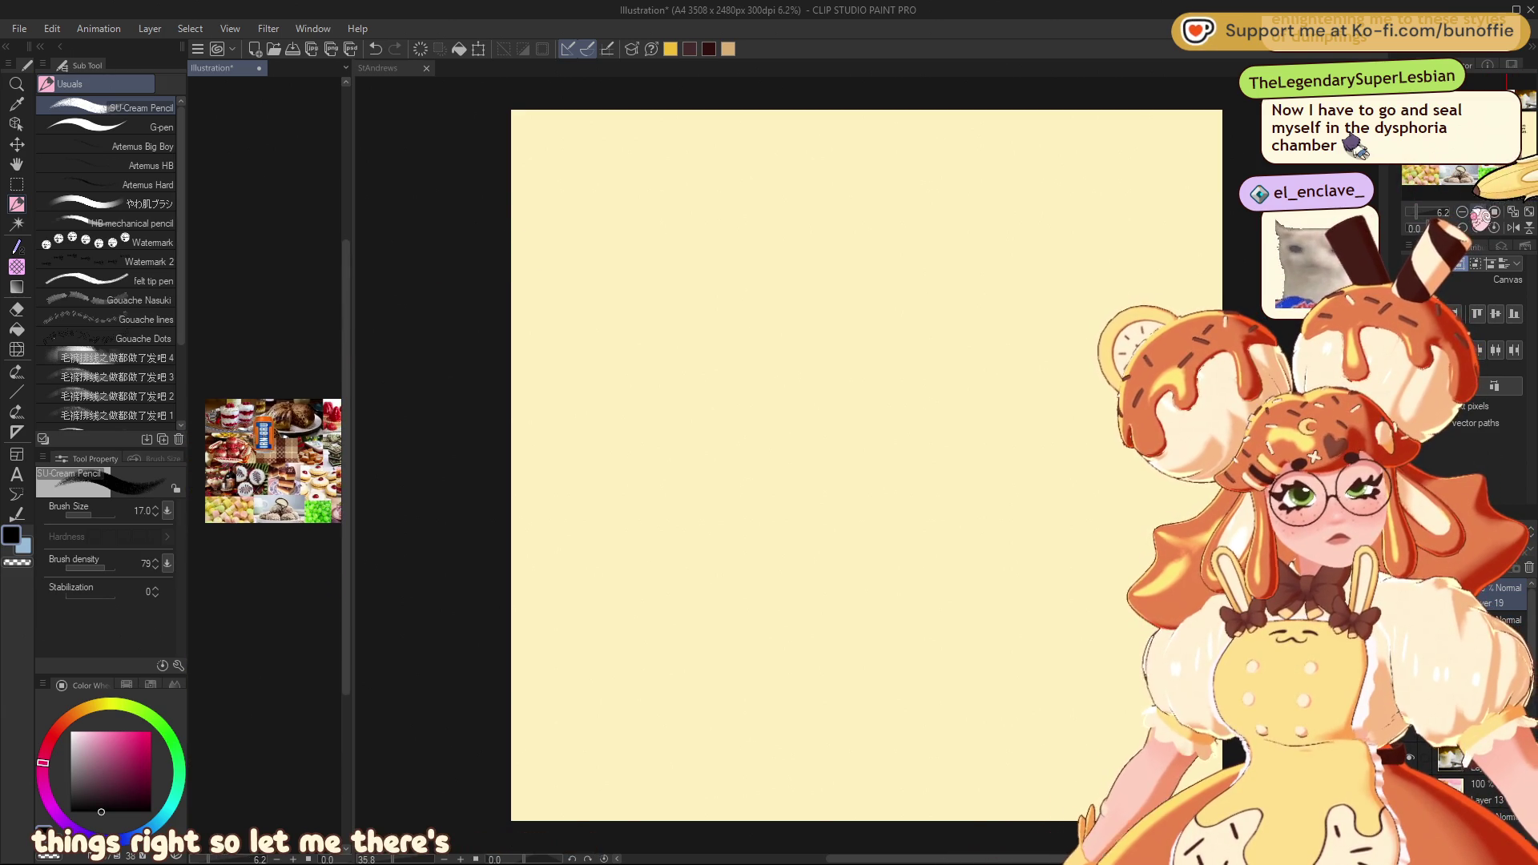
{"action": "scroll", "coordinate": [265, 469], "scroll_direction": "up", "scroll_amount": 5}
{"action": "scroll", "coordinate": [264, 469], "scroll_direction": "up", "scroll_amount": 2}
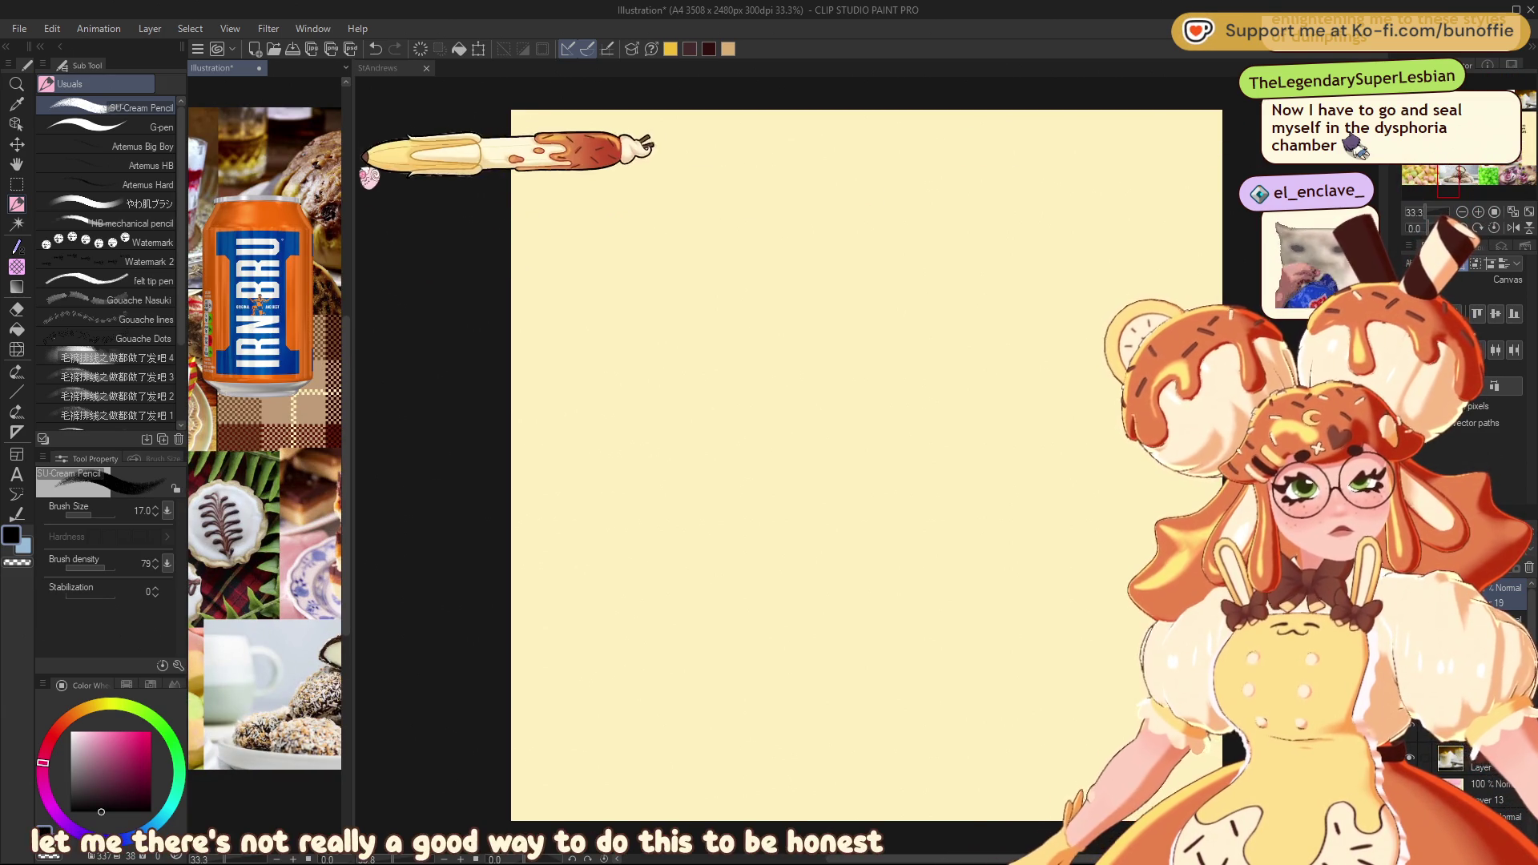
{"action": "mouse_move", "coordinate": [350, 153]}
{"action": "left_mouse_down"}
{"action": "mouse_move", "coordinate": [481, 172]}
{"action": "mouse_move", "coordinate": [510, 210]}
{"action": "mouse_move", "coordinate": [544, 217]}
{"action": "left_mouse_up"}
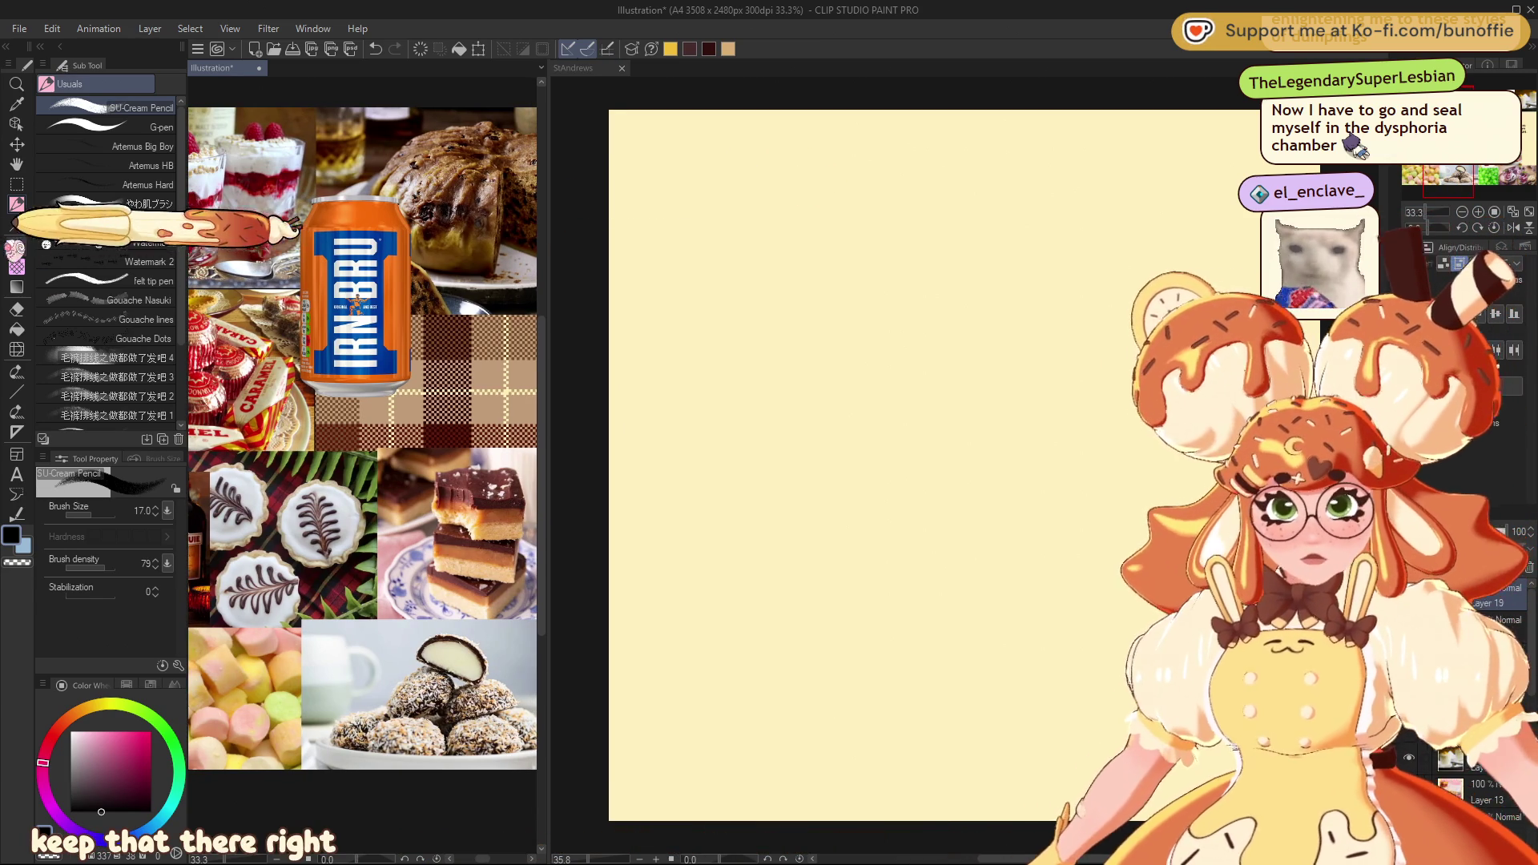
Place a vertical symmetry ruler down the middle of the StAndrews canvas and pick the cream pencil
{"action": "left_click", "coordinate": [20, 432]}
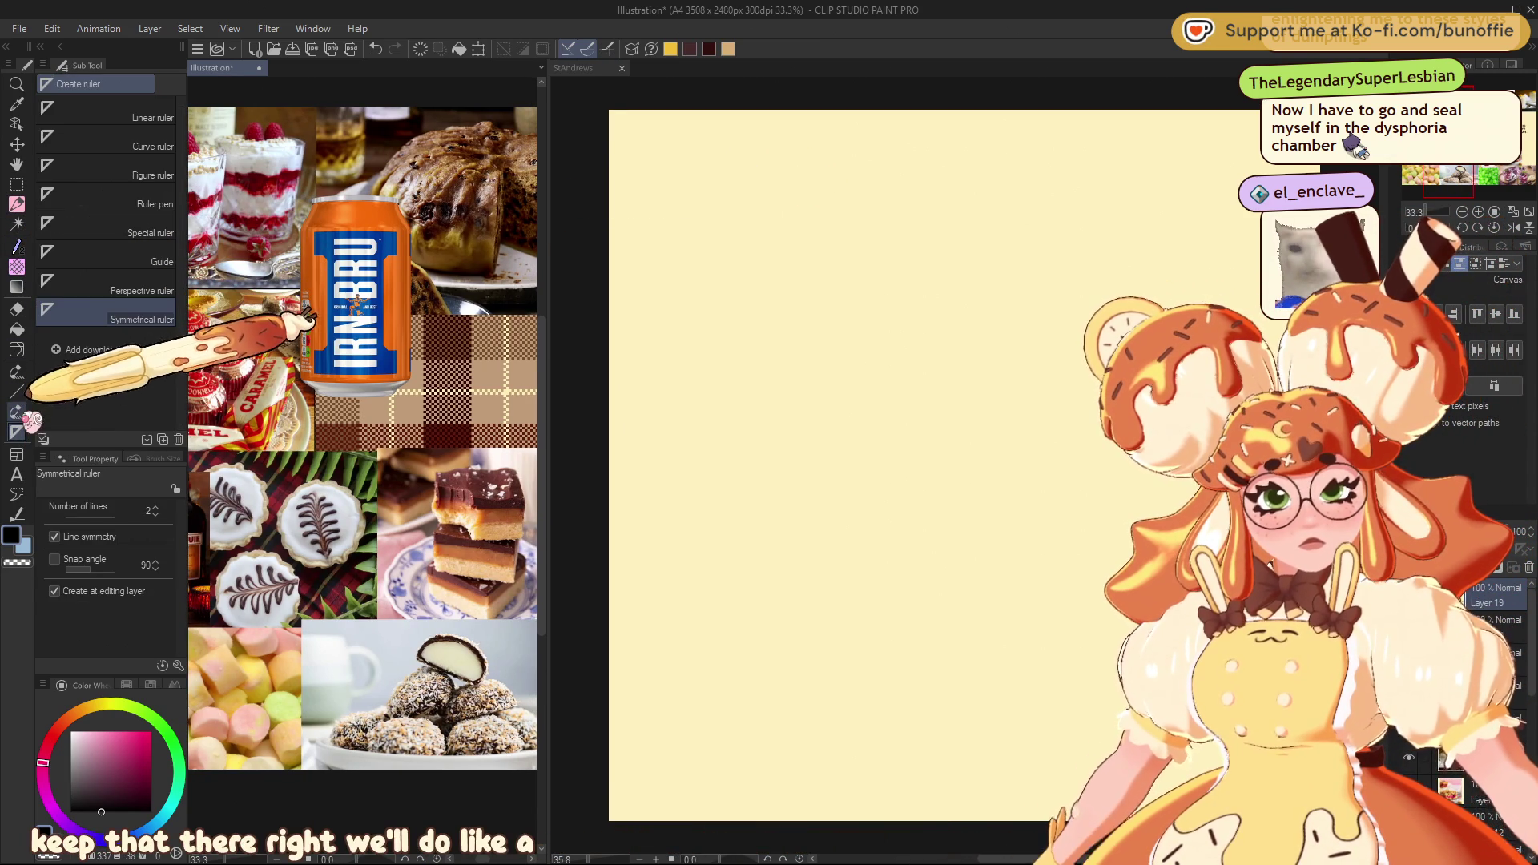
{"action": "left_click", "coordinate": [575, 68]}
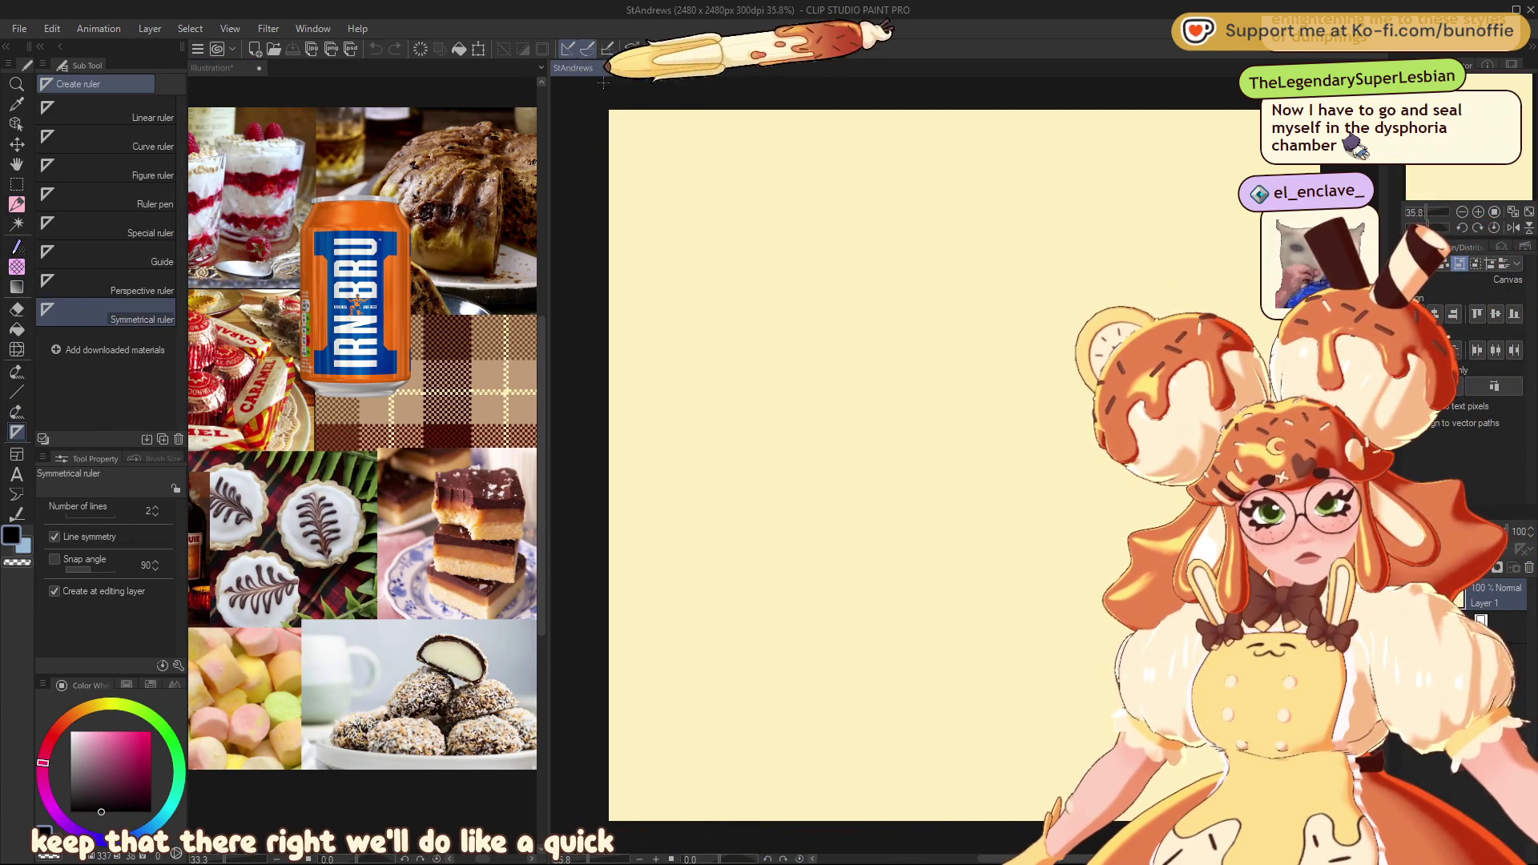
{"action": "left_click_drag", "start_coordinate": [846, 439], "coordinate": [853, 552]}
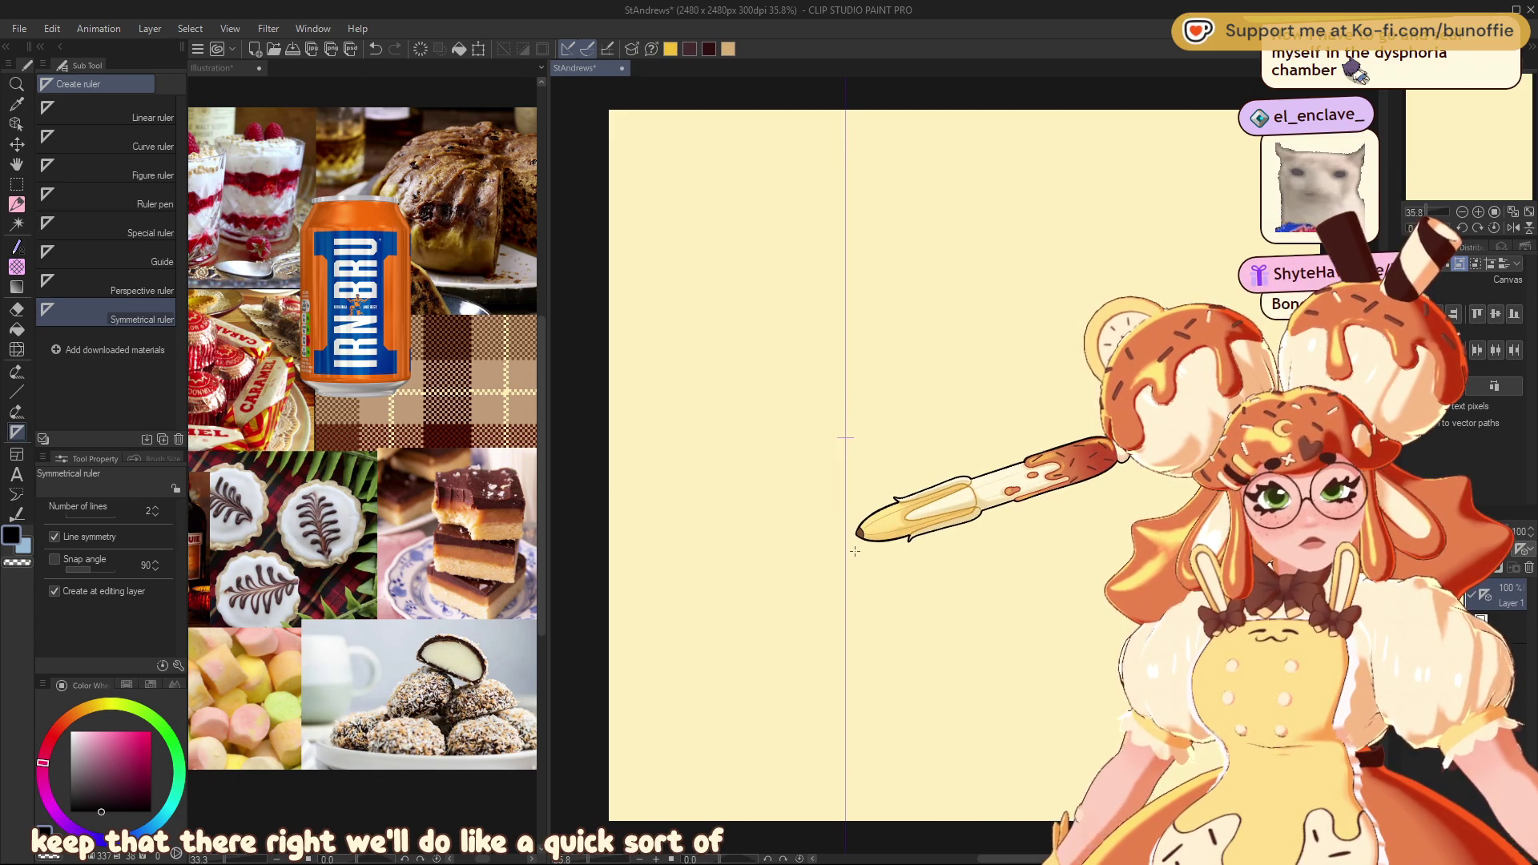
{"action": "left_click_drag", "start_coordinate": [892, 420], "coordinate": [900, 540]}
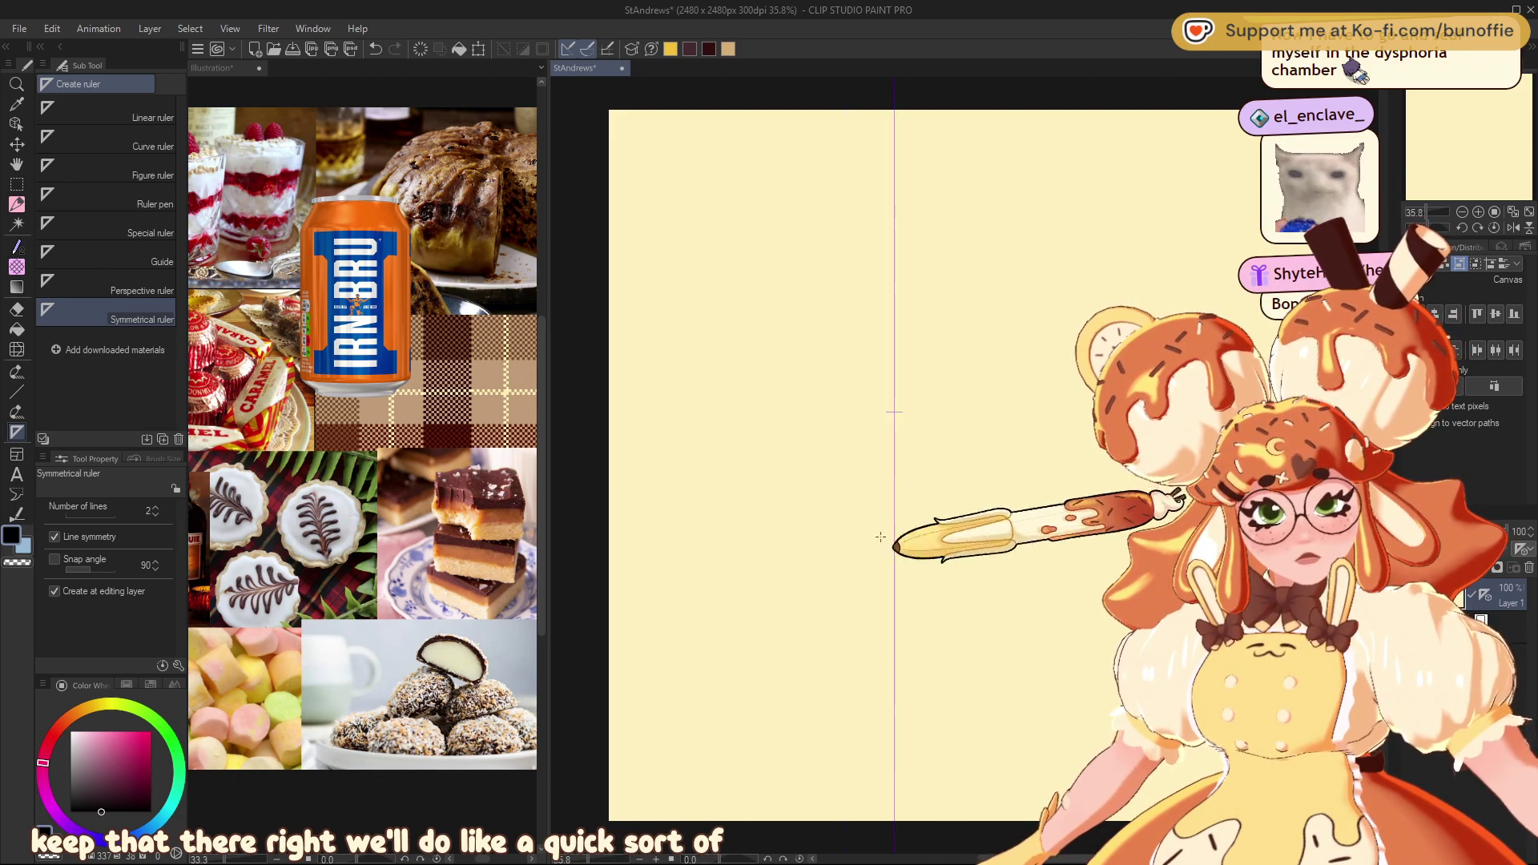
{"action": "left_click", "coordinate": [17, 246]}
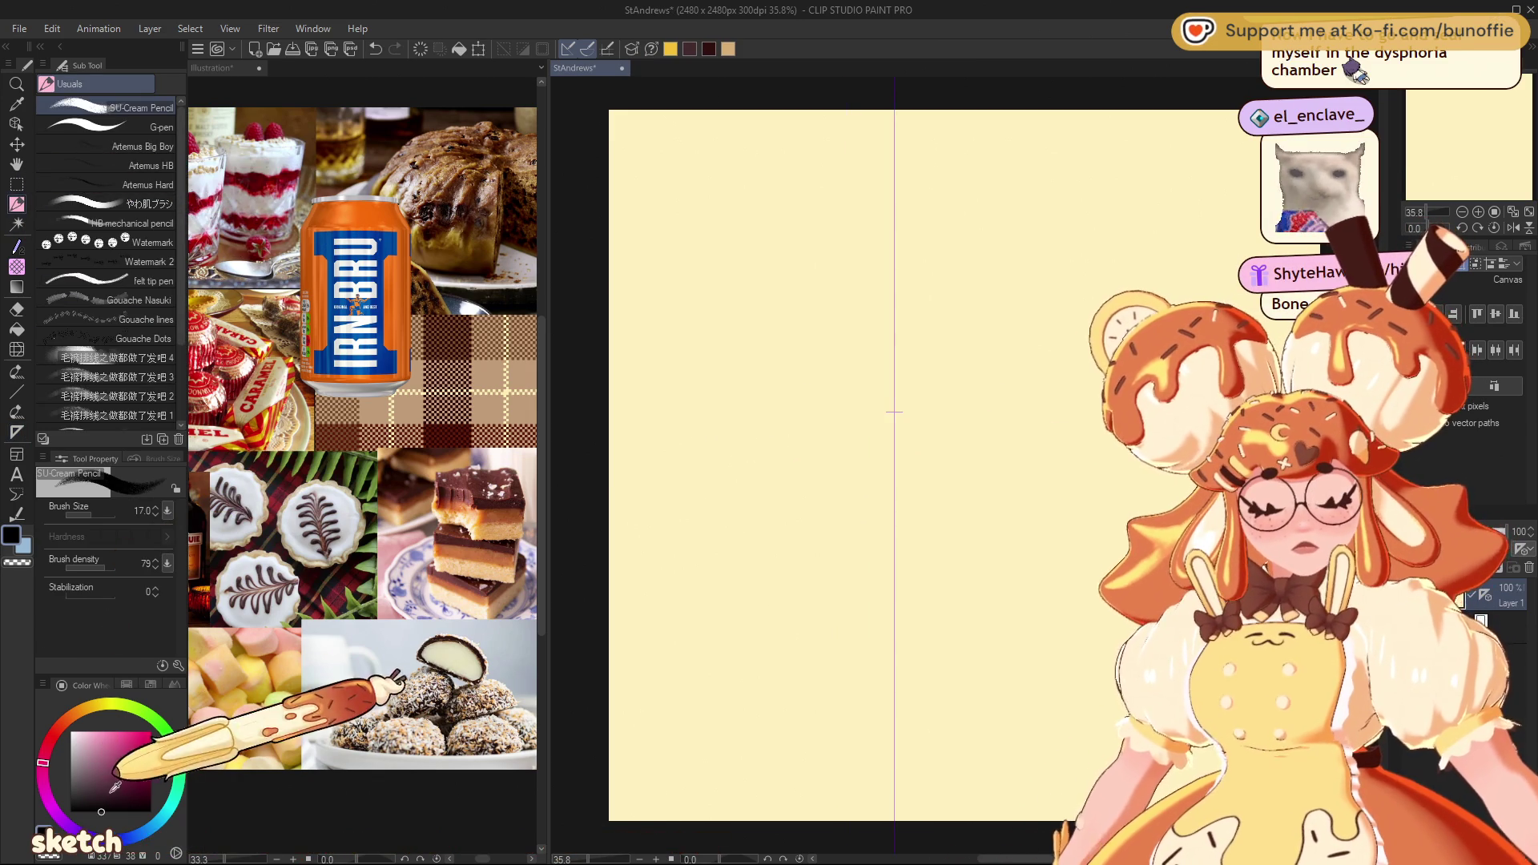
In dark red, sketch the head circle, chin curve, neck line and mirrored shoulders
{"action": "left_click", "coordinate": [690, 48]}
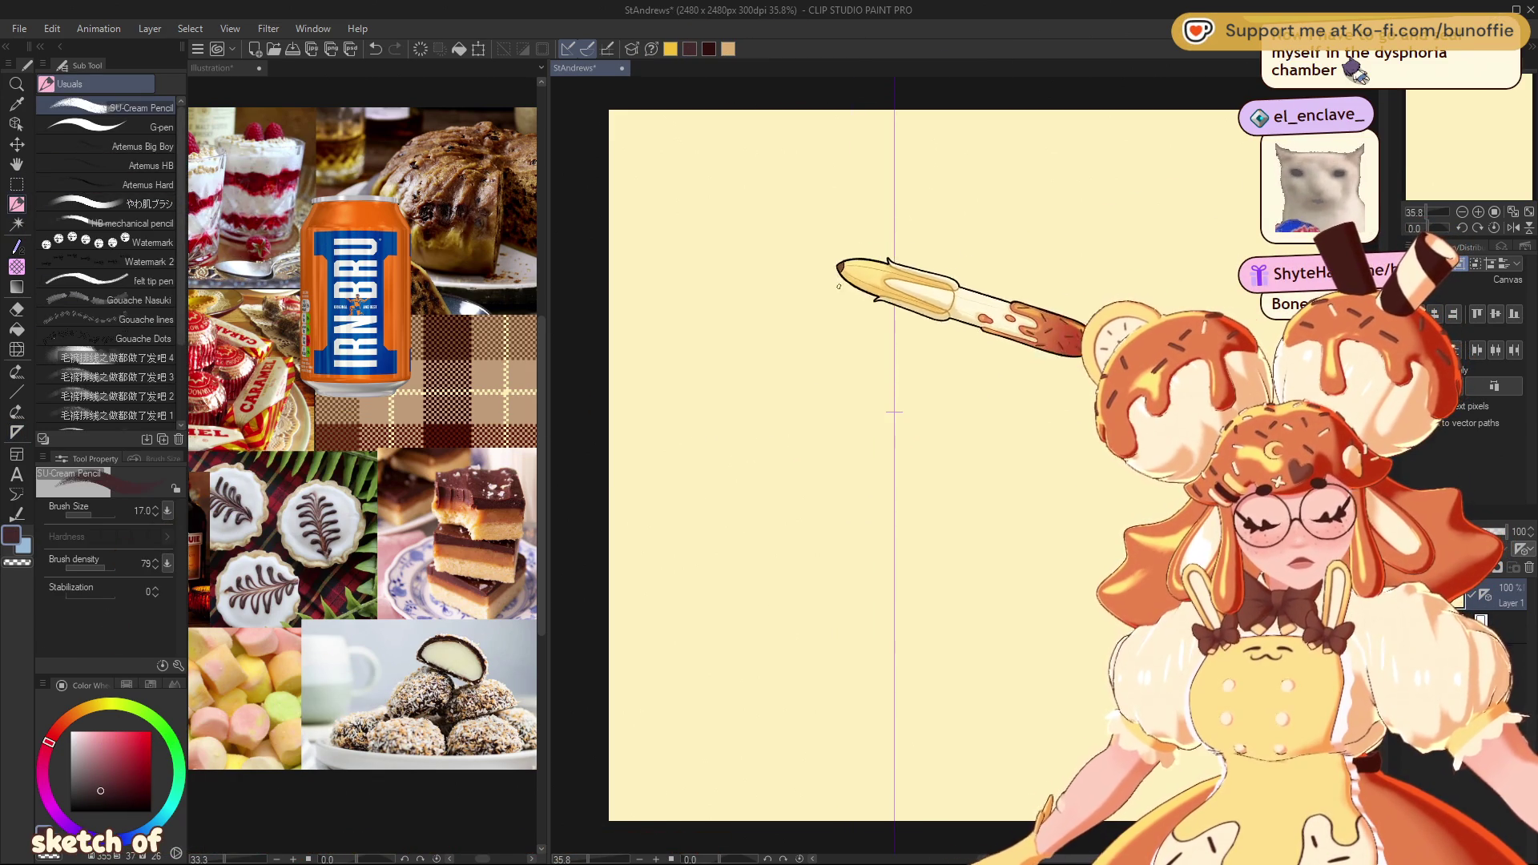
{"action": "mouse_move", "coordinate": [903, 250]}
{"action": "left_mouse_down"}
{"action": "mouse_move", "coordinate": [972, 319]}
{"action": "mouse_move", "coordinate": [945, 275]}
{"action": "mouse_move", "coordinate": [889, 240]}
{"action": "left_mouse_up"}
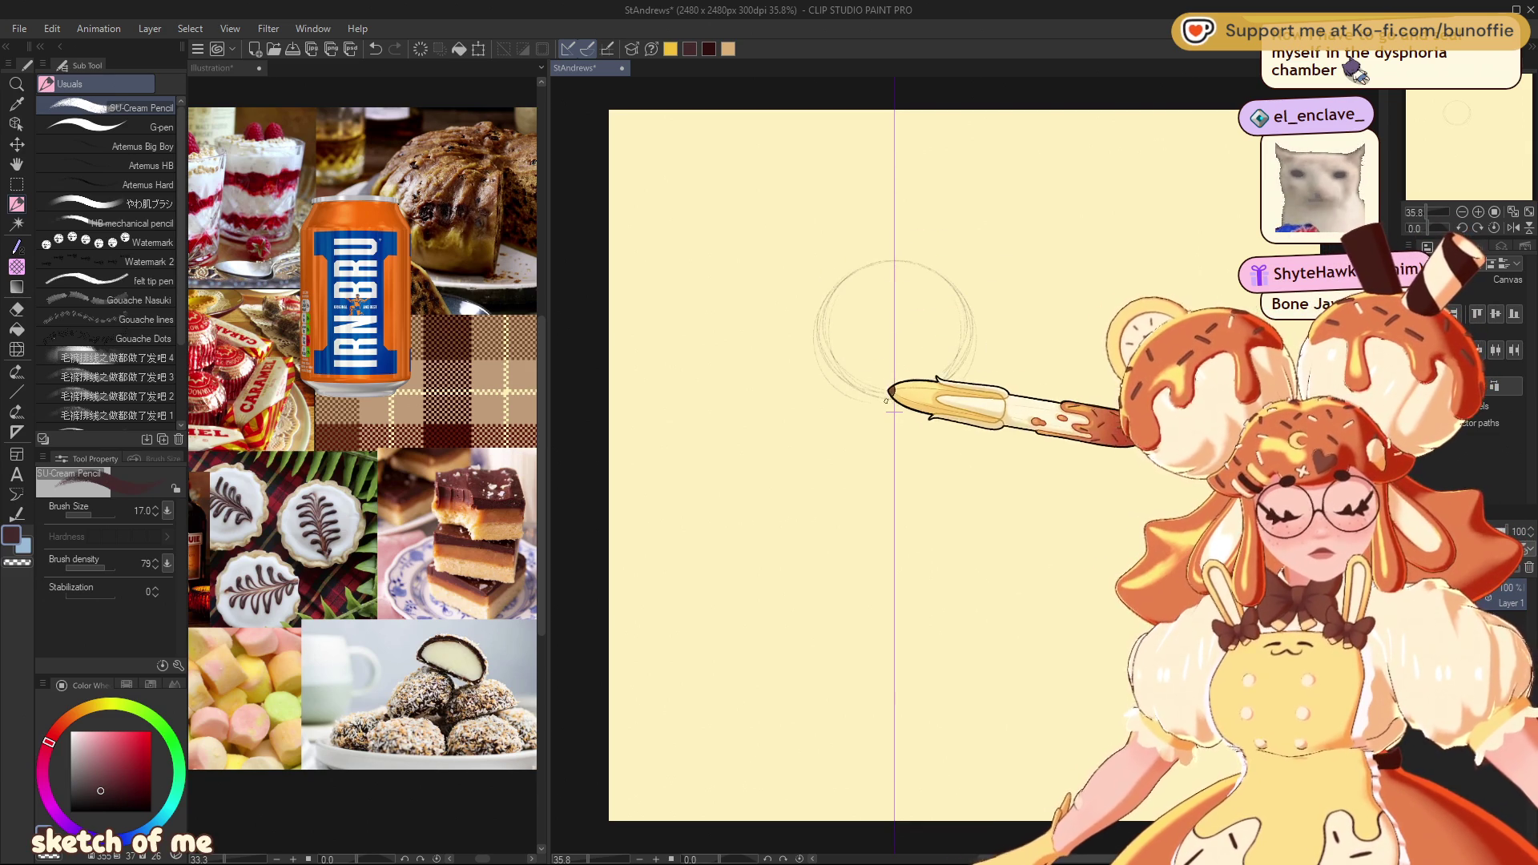
{"action": "left_click_drag", "start_coordinate": [864, 383], "coordinate": [949, 382]}
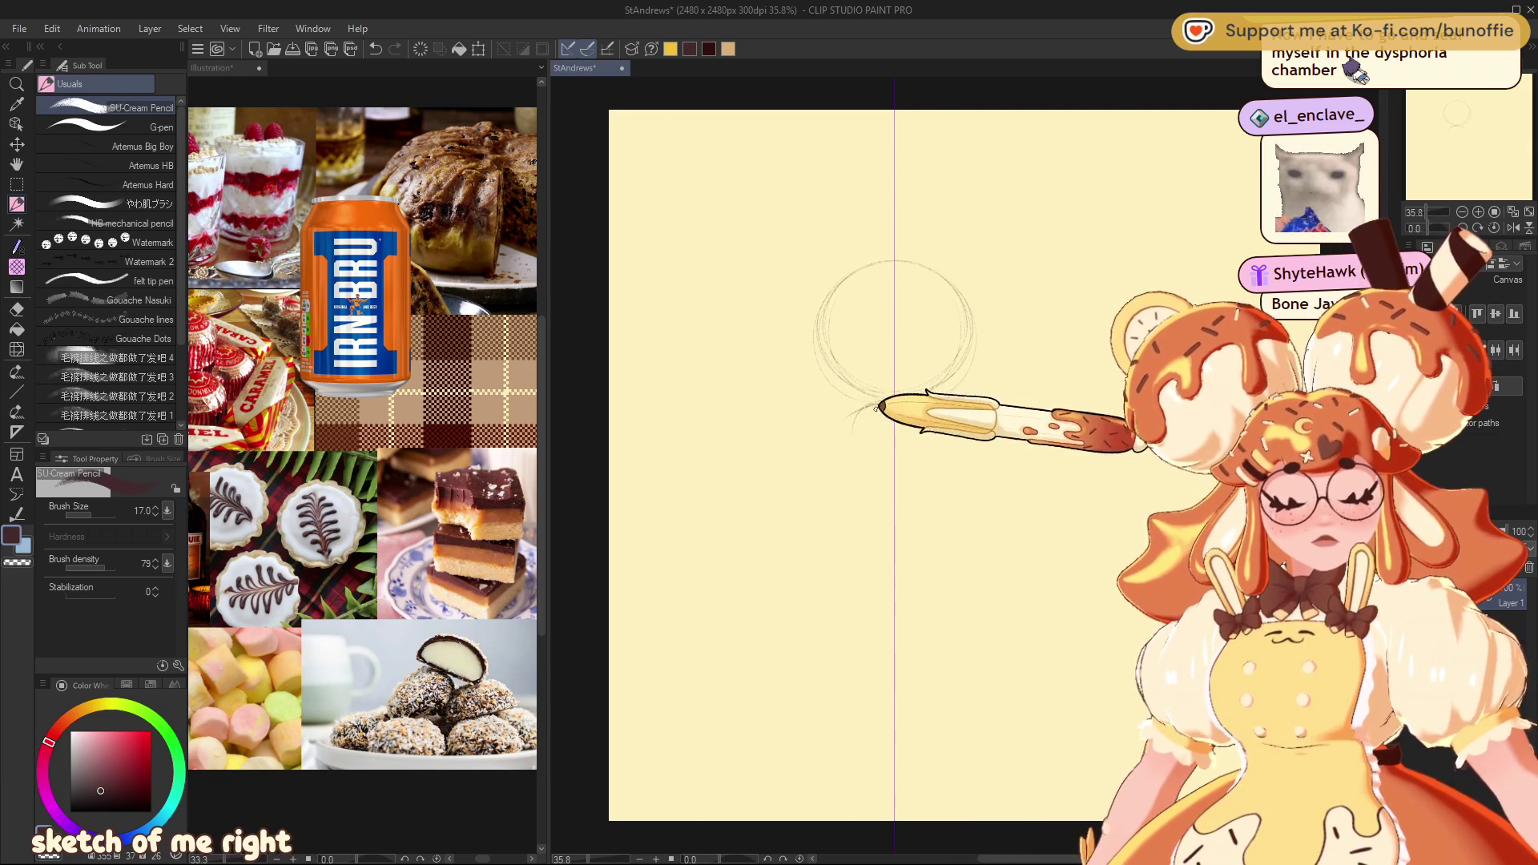
{"action": "mouse_move", "coordinate": [858, 402]}
{"action": "left_mouse_down"}
{"action": "mouse_move", "coordinate": [884, 486]}
{"action": "mouse_move", "coordinate": [938, 409]}
{"action": "mouse_move", "coordinate": [1058, 478]}
{"action": "left_mouse_up"}
{"action": "mouse_move", "coordinate": [733, 479]}
{"action": "left_mouse_down"}
{"action": "mouse_move", "coordinate": [810, 434]}
{"action": "mouse_move", "coordinate": [721, 481]}
{"action": "left_mouse_up"}
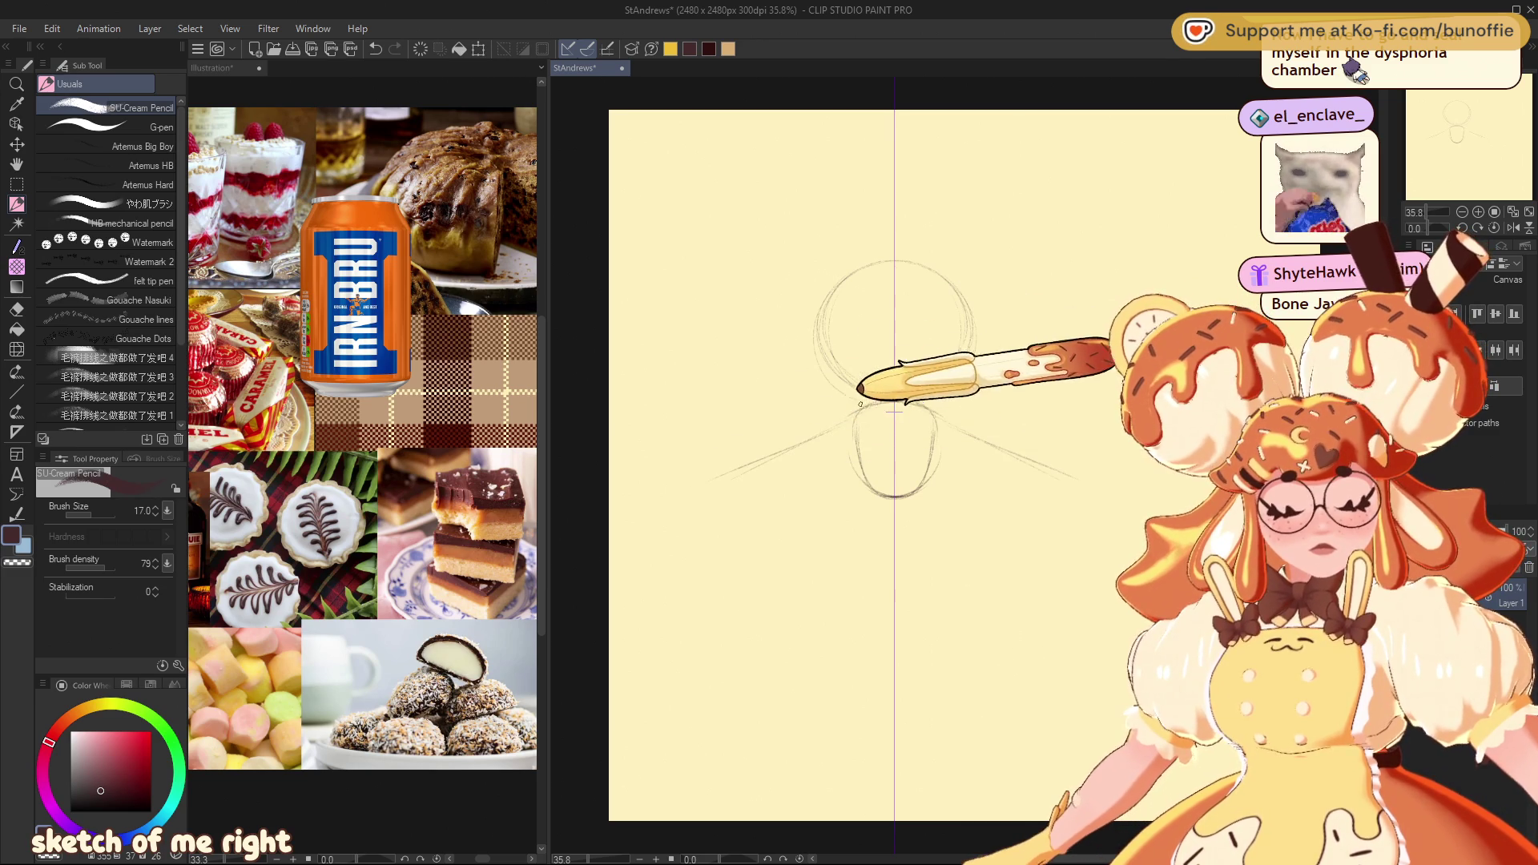
Extend and darken both outstretched arm lines, then firm up the jaw with a body circle
{"action": "left_click_drag", "start_coordinate": [937, 415], "coordinate": [1070, 482]}
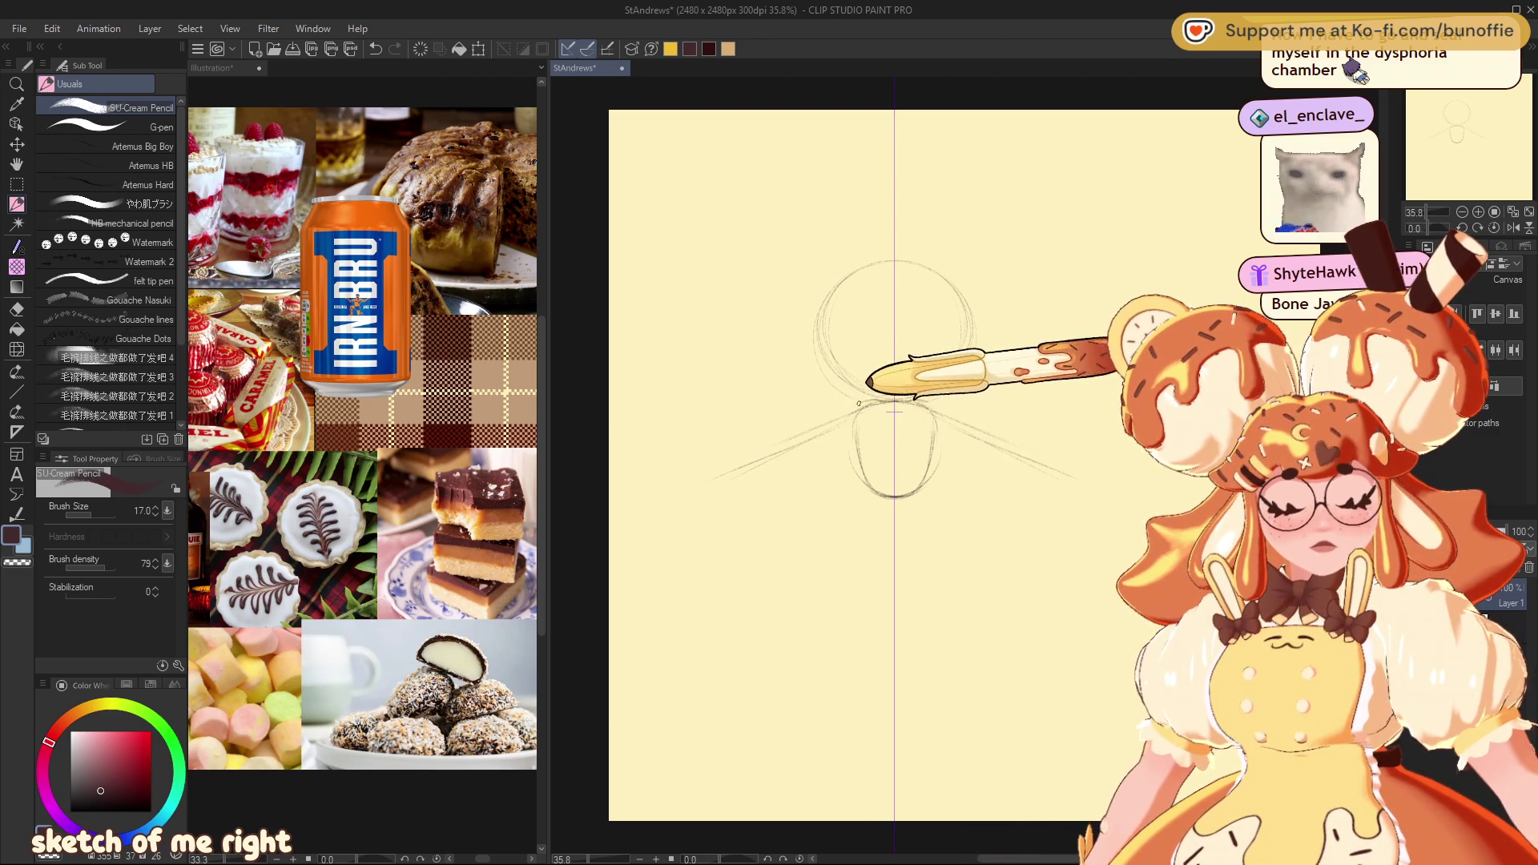
{"action": "left_click_drag", "start_coordinate": [818, 410], "coordinate": [704, 459]}
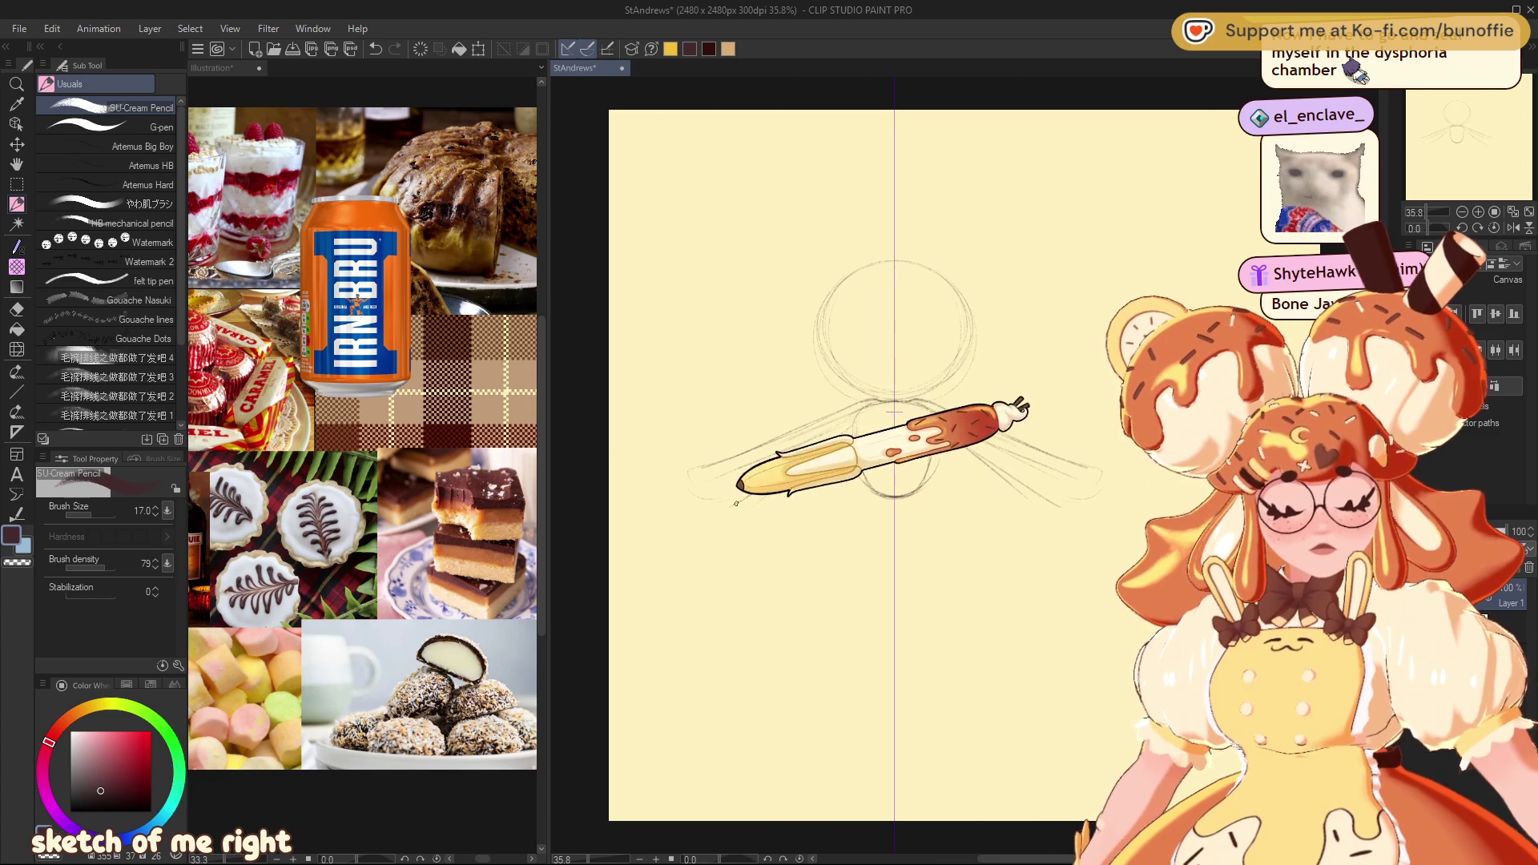
{"action": "left_click_drag", "start_coordinate": [829, 421], "coordinate": [685, 507]}
{"action": "left_click_drag", "start_coordinate": [949, 421], "coordinate": [1100, 511]}
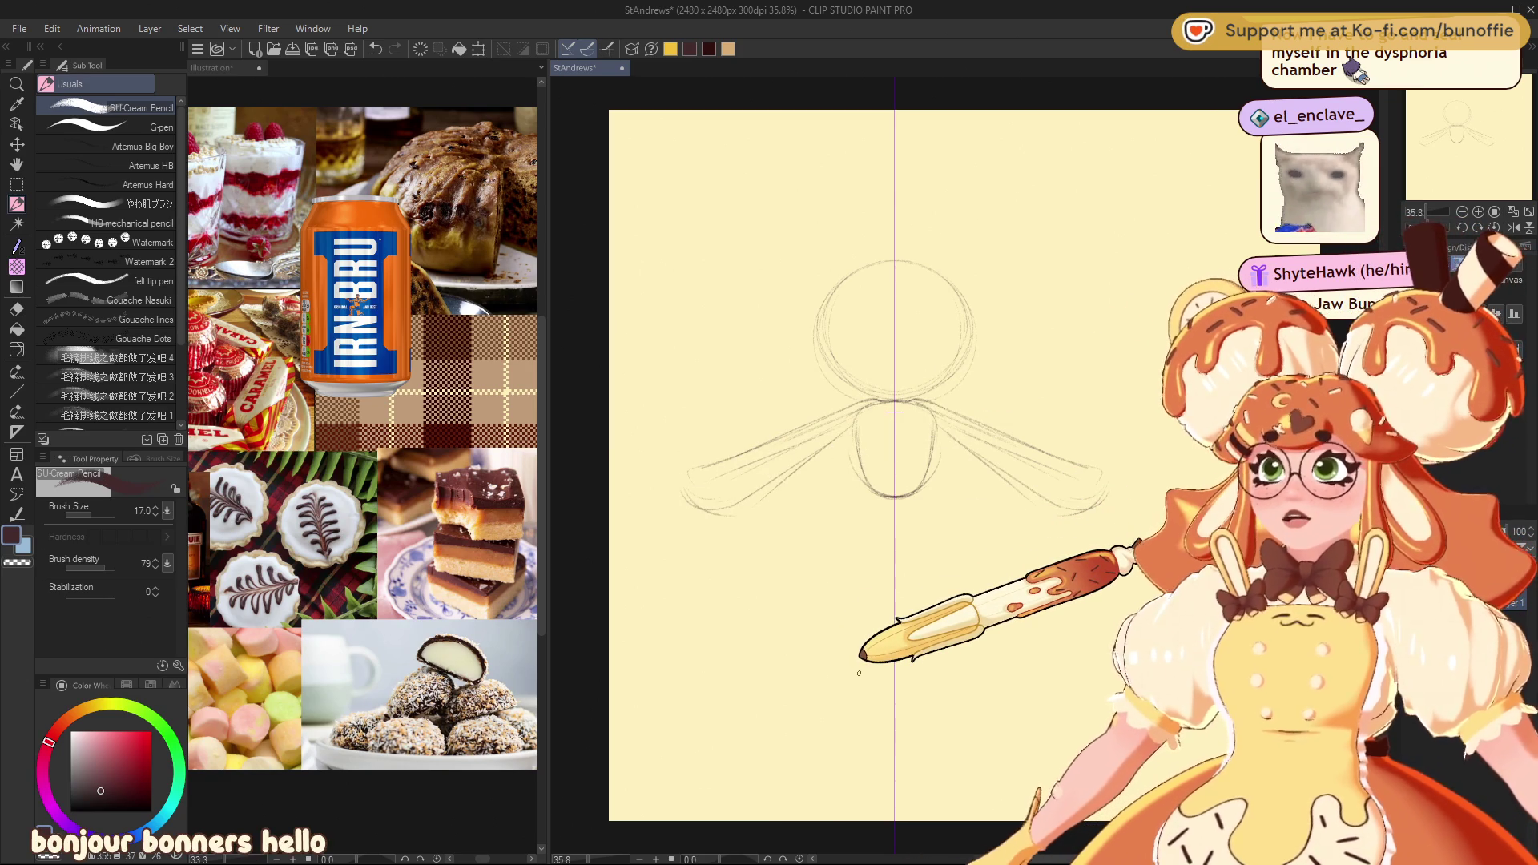
{"action": "mouse_move", "coordinate": [881, 487]}
{"action": "left_mouse_down"}
{"action": "mouse_move", "coordinate": [893, 497]}
{"action": "mouse_move", "coordinate": [851, 515]}
{"action": "mouse_move", "coordinate": [900, 560]}
{"action": "mouse_move", "coordinate": [941, 547]}
{"action": "mouse_move", "coordinate": [971, 470]}
{"action": "left_mouse_up"}
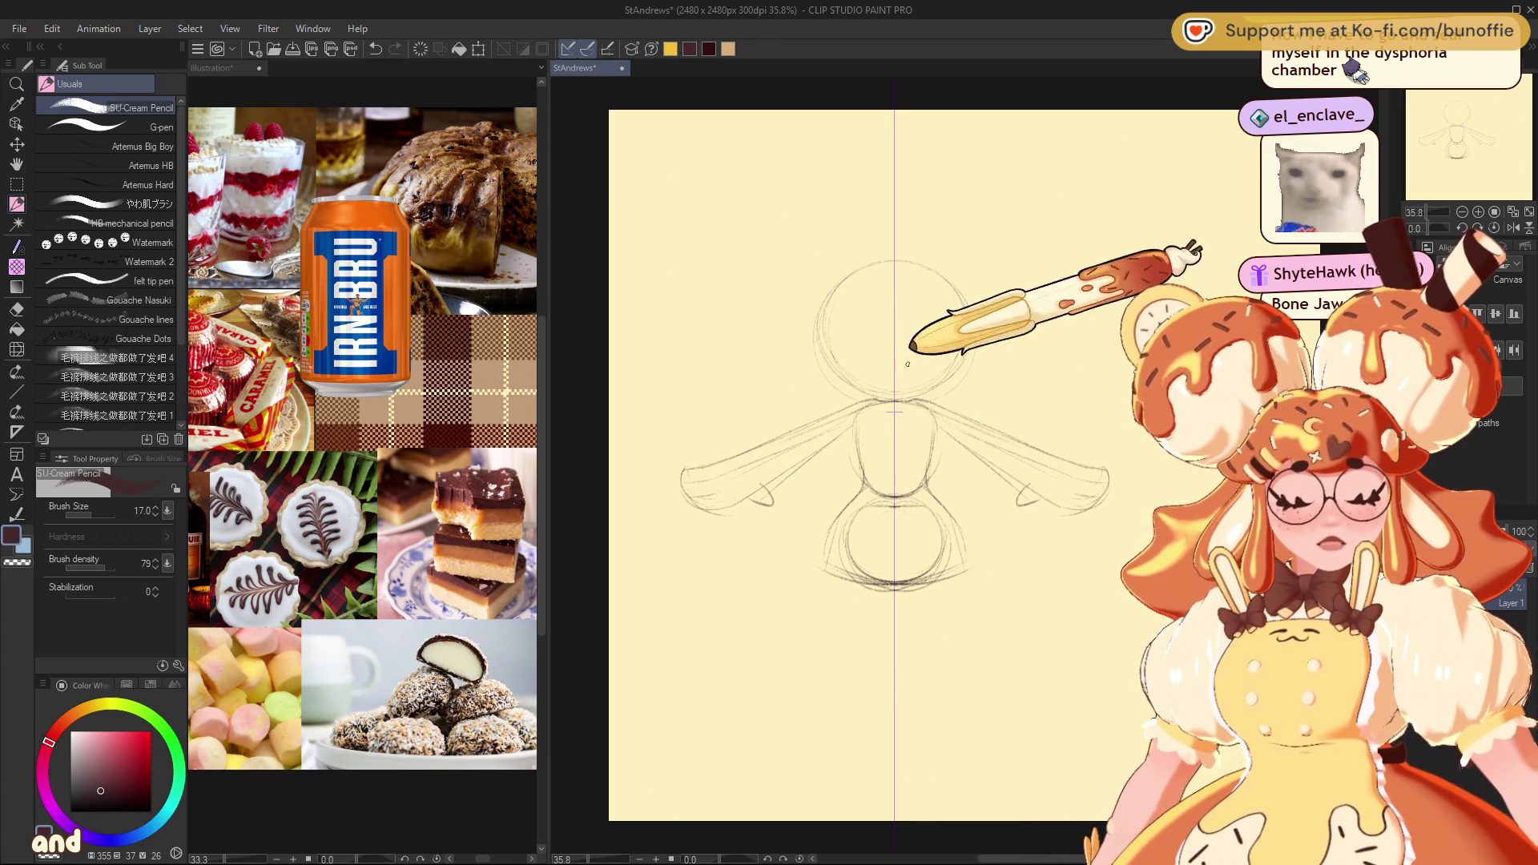
Redraw the head circle cleanly with a horizontal guide line across it
{"action": "mouse_move", "coordinate": [908, 363]}
{"action": "left_mouse_down"}
{"action": "mouse_move", "coordinate": [910, 242]}
{"action": "mouse_move", "coordinate": [927, 301]}
{"action": "left_mouse_up"}
{"action": "left_click_drag", "start_coordinate": [817, 351], "coordinate": [974, 351]}
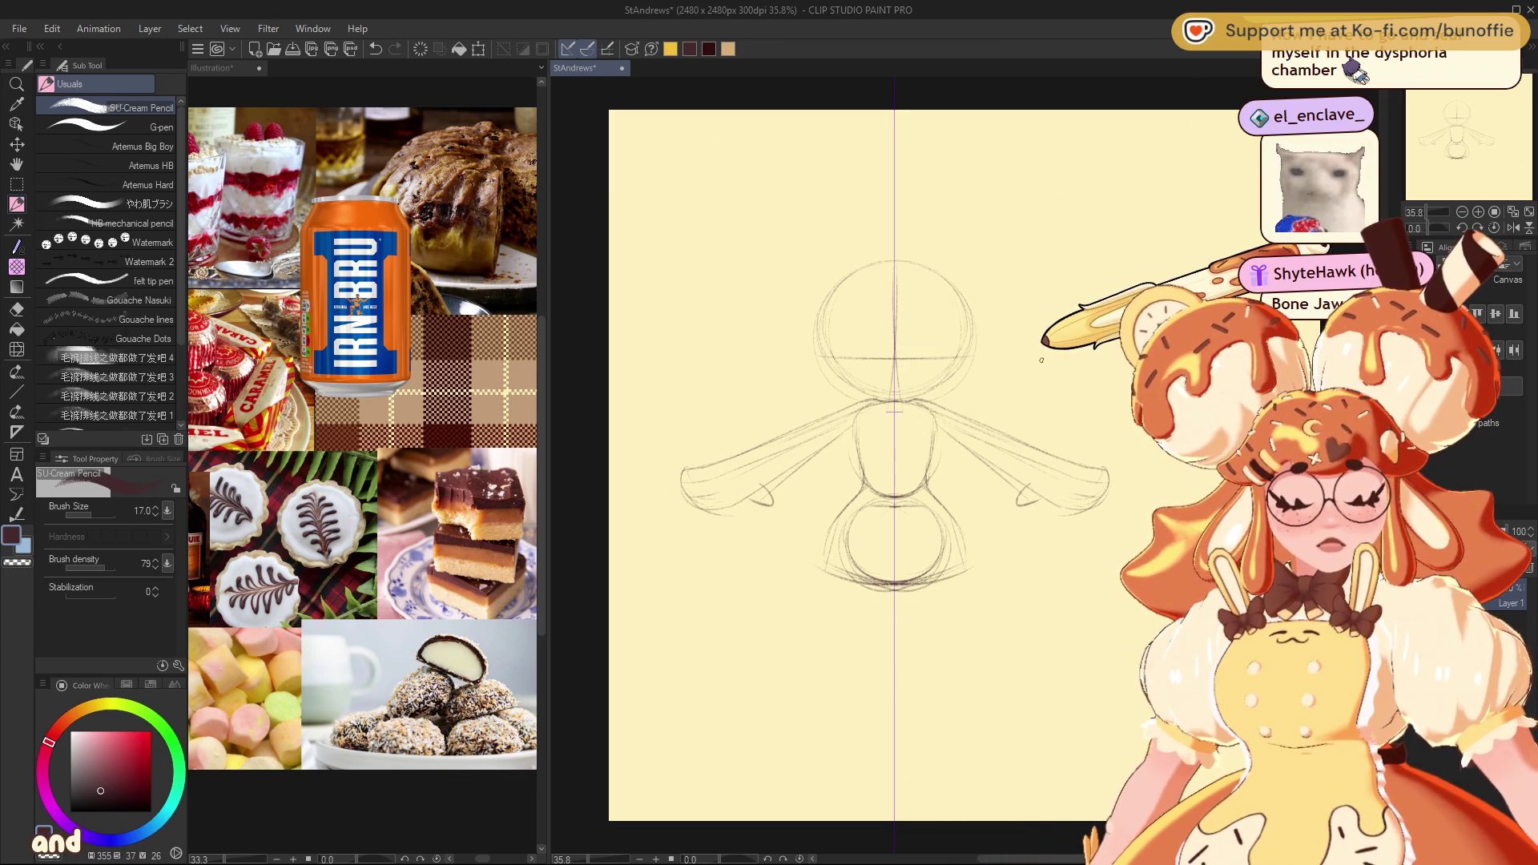
{"action": "left_click_drag", "start_coordinate": [827, 290], "coordinate": [835, 340]}
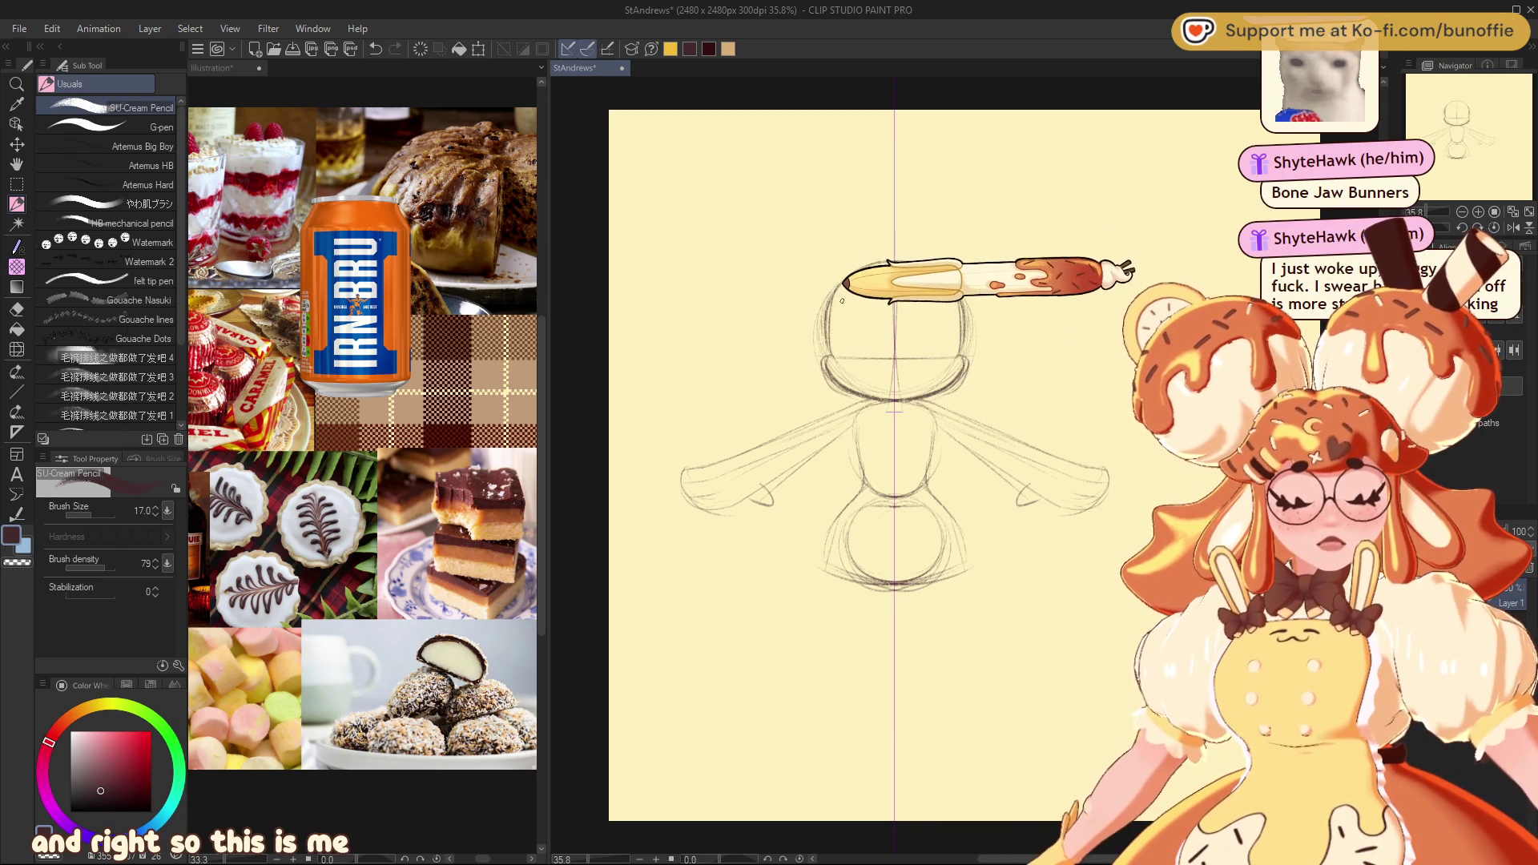
Move the whole sketch layer up and to the right, then return to the pencil
{"action": "mouse_move", "coordinate": [1484, 173]}
{"action": "left_mouse_down"}
{"action": "mouse_move", "coordinate": [1496, 183]}
{"action": "mouse_move", "coordinate": [1480, 177]}
{"action": "left_mouse_up"}
{"action": "left_click", "coordinate": [18, 144]}
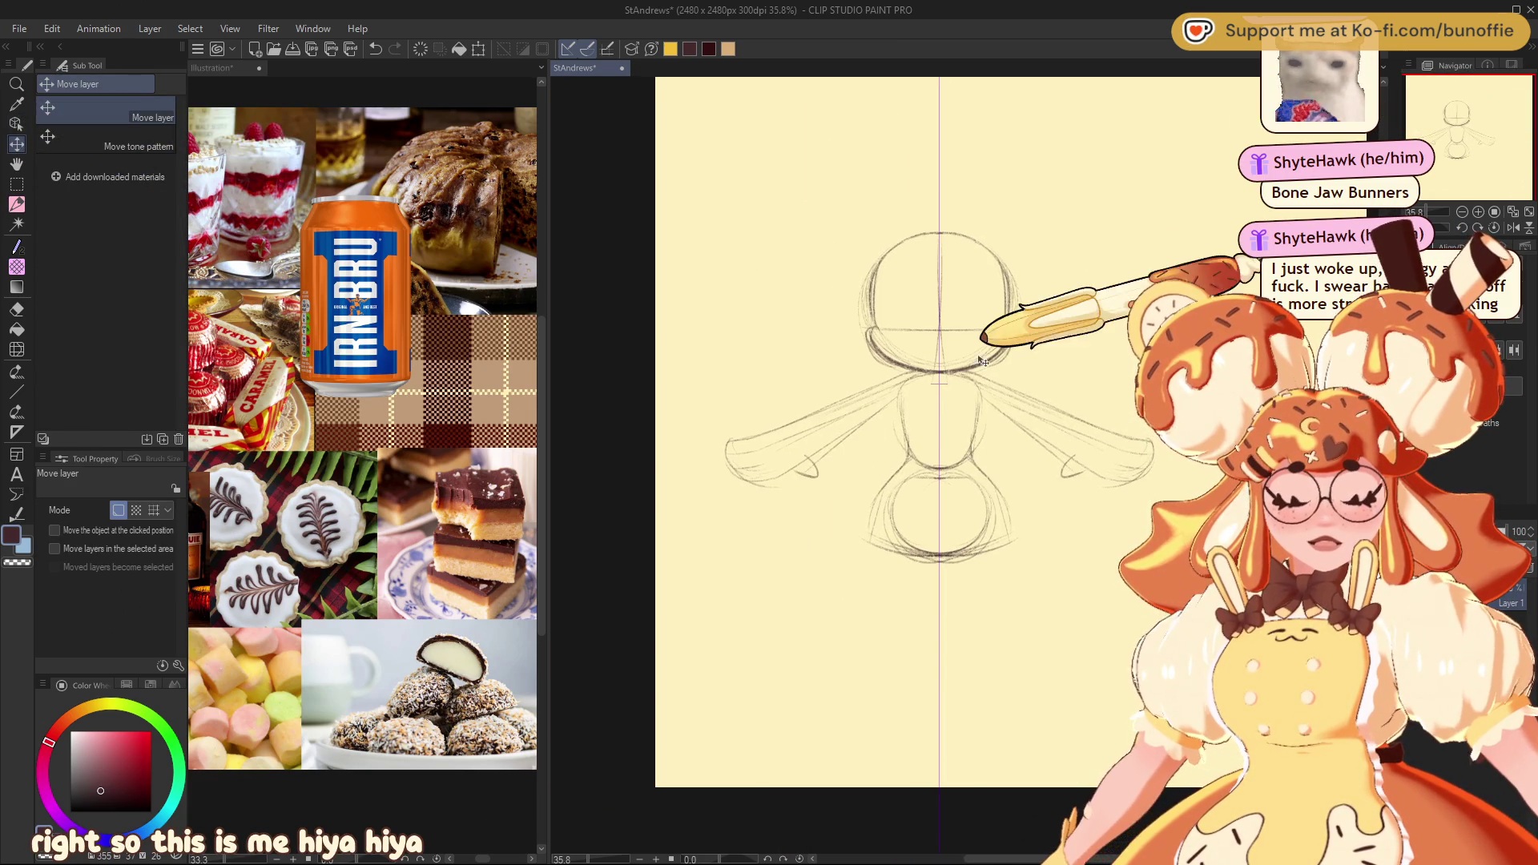
{"action": "left_click_drag", "start_coordinate": [996, 326], "coordinate": [1081, 224]}
{"action": "left_click_drag", "start_coordinate": [1466, 117], "coordinate": [1501, 117]}
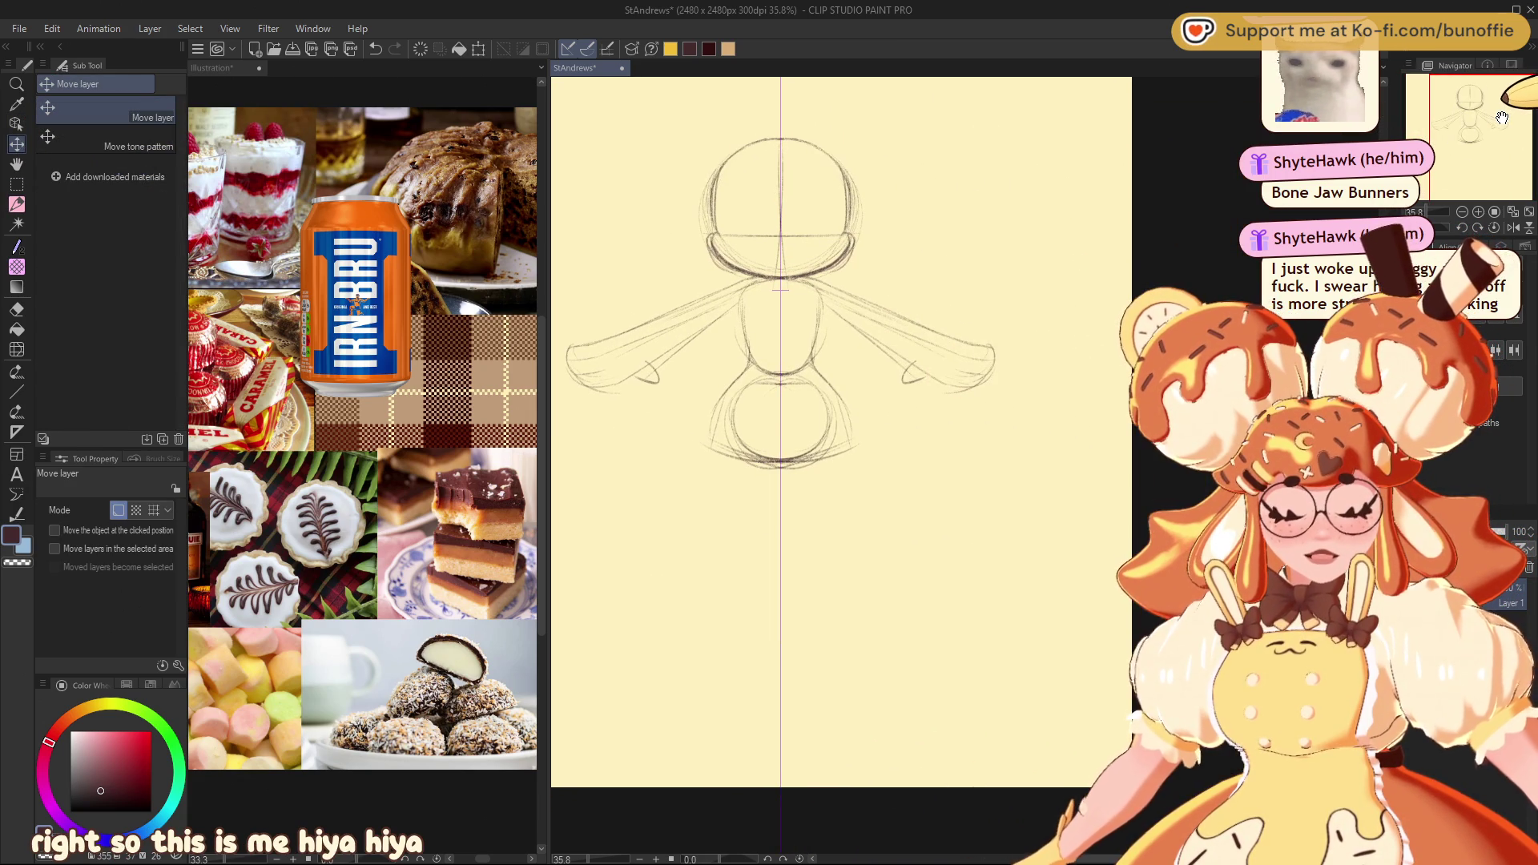
{"action": "key", "text": "p"}
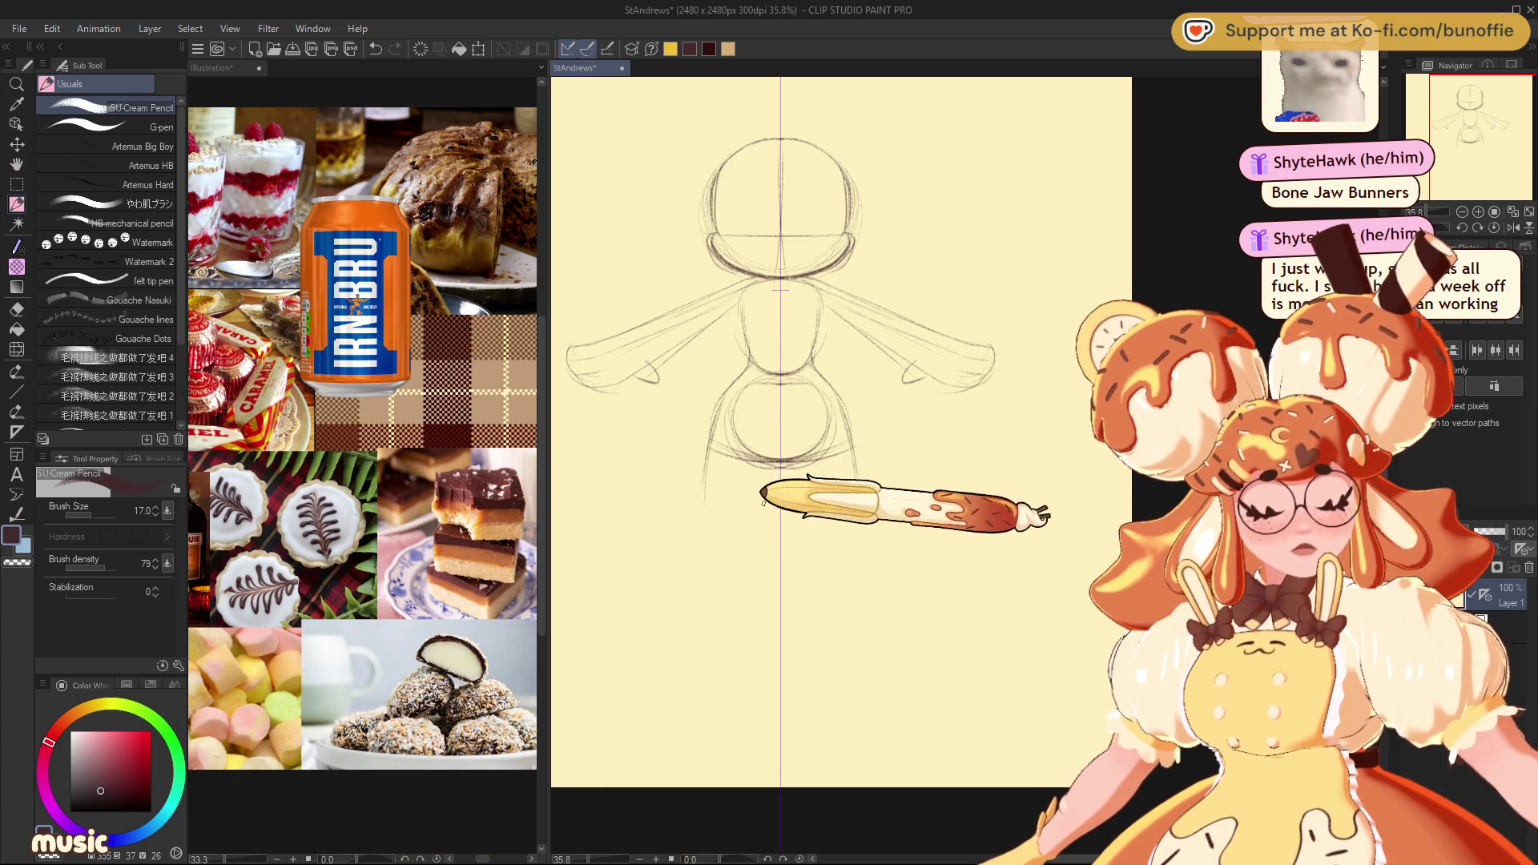
Sketch inner and outer leg lines flaring down from the hips, ending in curved hems
{"action": "mouse_move", "coordinate": [762, 505]}
{"action": "left_mouse_down"}
{"action": "mouse_move", "coordinate": [757, 555]}
{"action": "mouse_move", "coordinate": [804, 559]}
{"action": "left_mouse_up"}
{"action": "left_click_drag", "start_coordinate": [847, 463], "coordinate": [931, 685]}
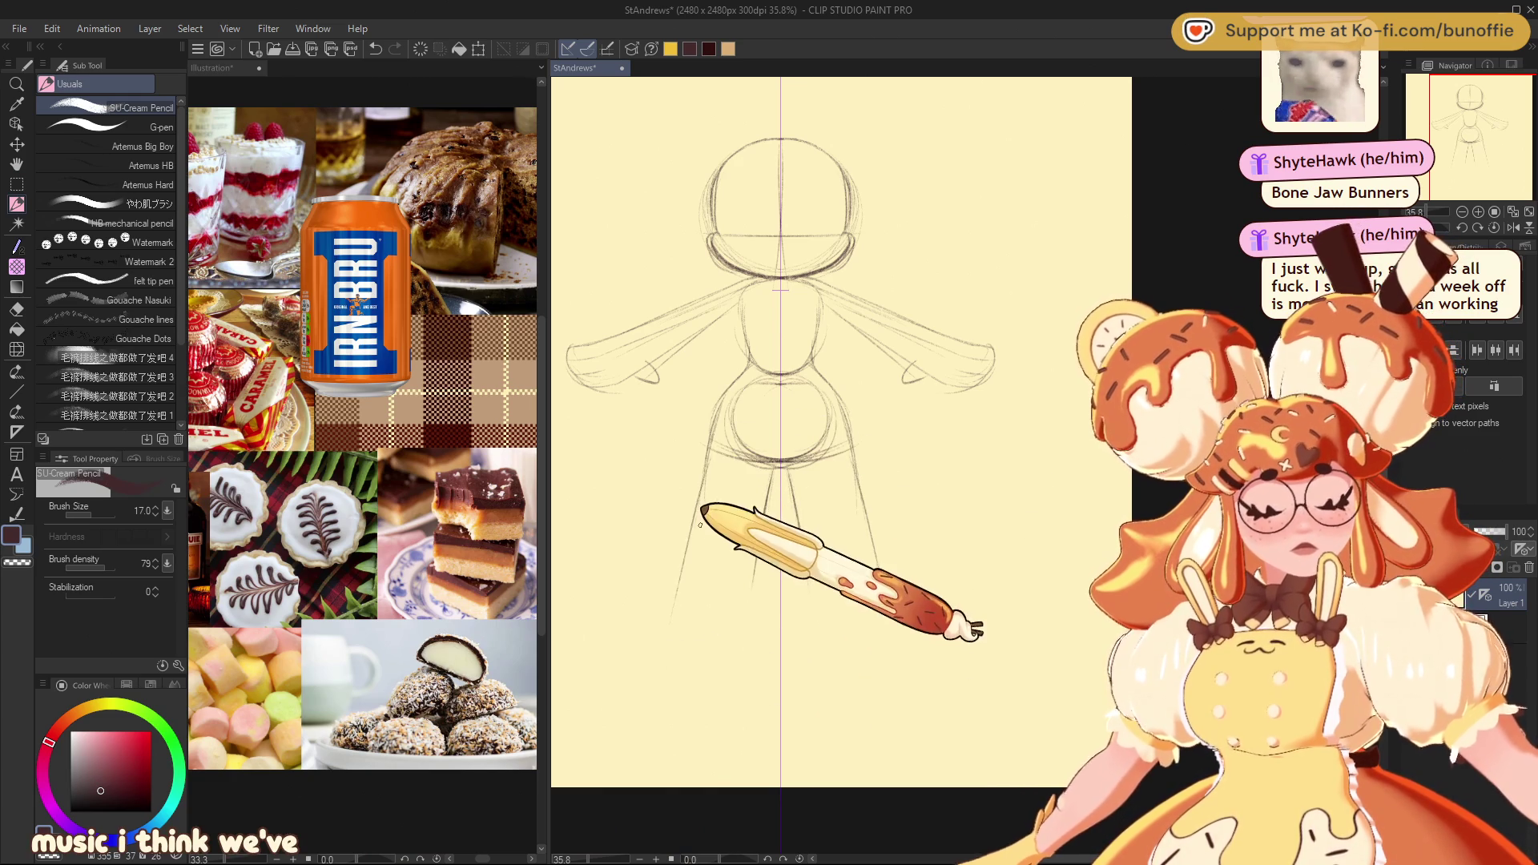
{"action": "left_click_drag", "start_coordinate": [717, 457], "coordinate": [669, 679]}
{"action": "left_click_drag", "start_coordinate": [756, 549], "coordinate": [749, 650]}
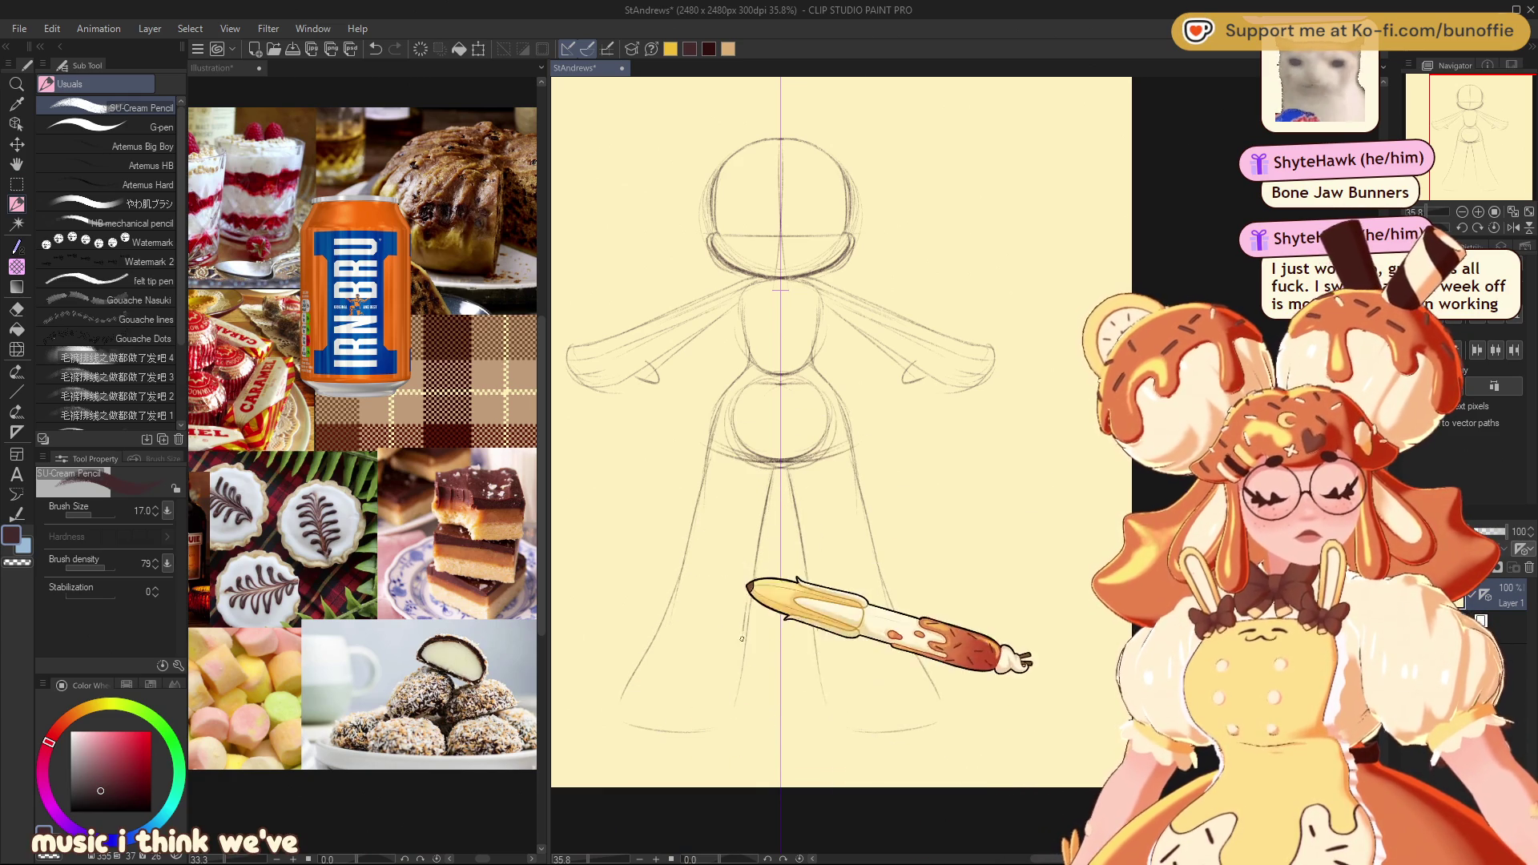
{"action": "left_click_drag", "start_coordinate": [937, 727], "coordinate": [662, 727]}
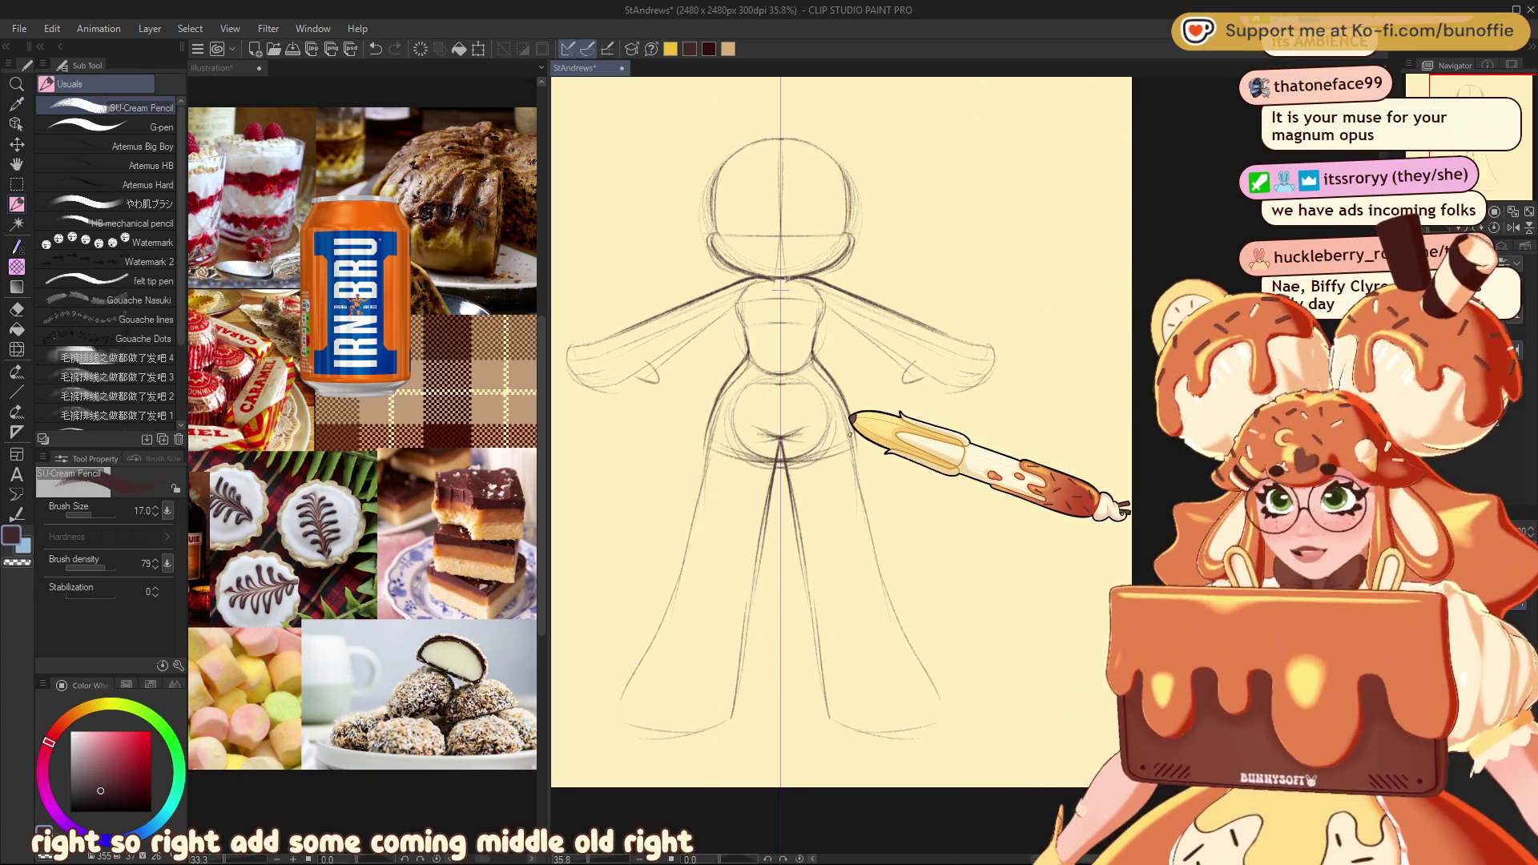
Switch to the eraser to remove the construction circles around the torso and hips
{"action": "key", "text": "e"}
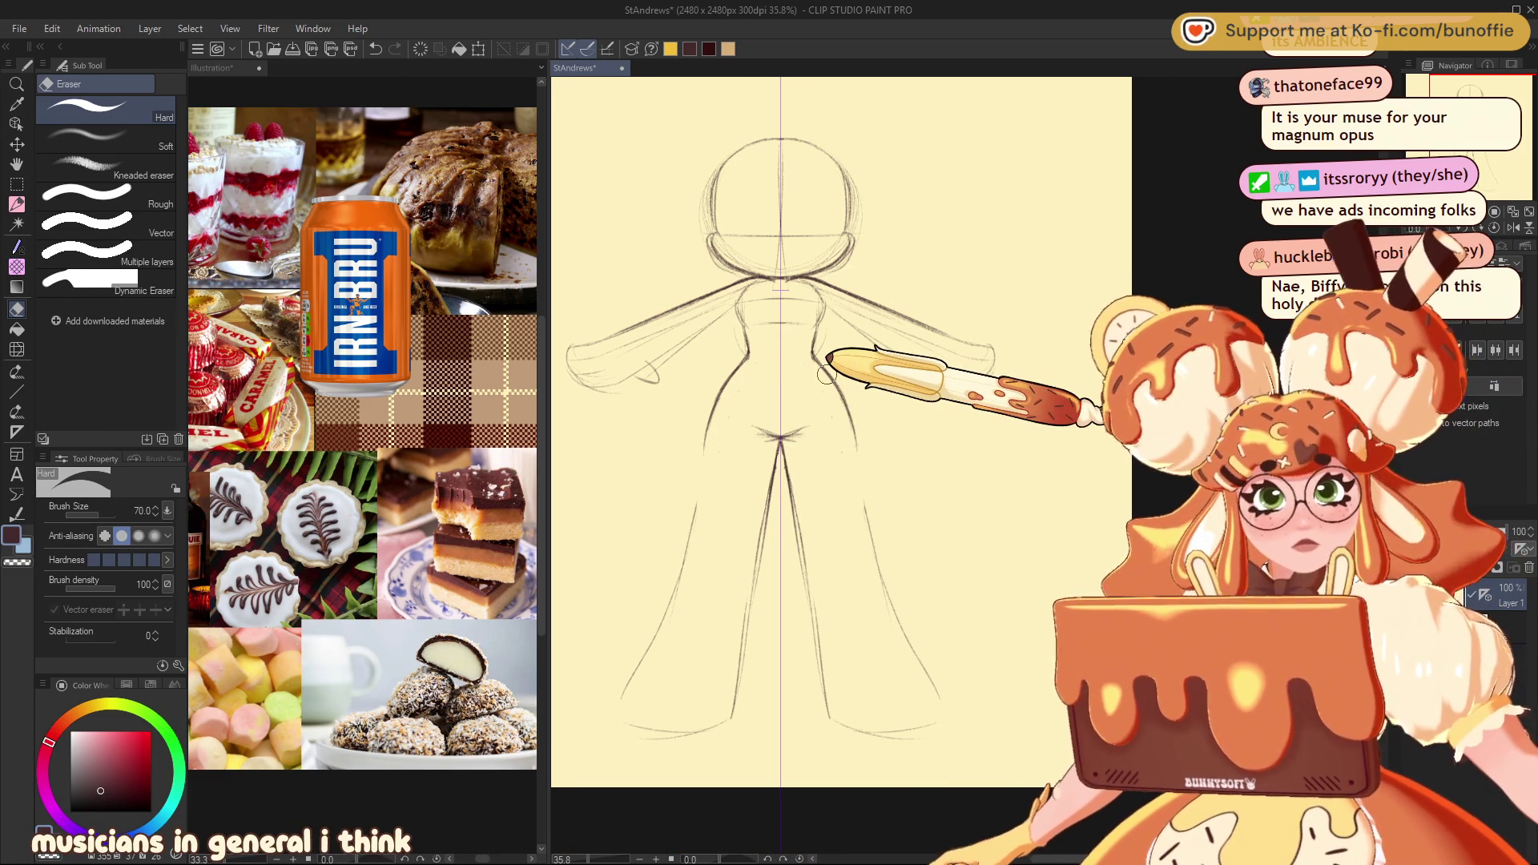
Return to the pencil to redraw the face with glasses, hands and leg outlines
{"action": "left_click", "coordinate": [17, 206]}
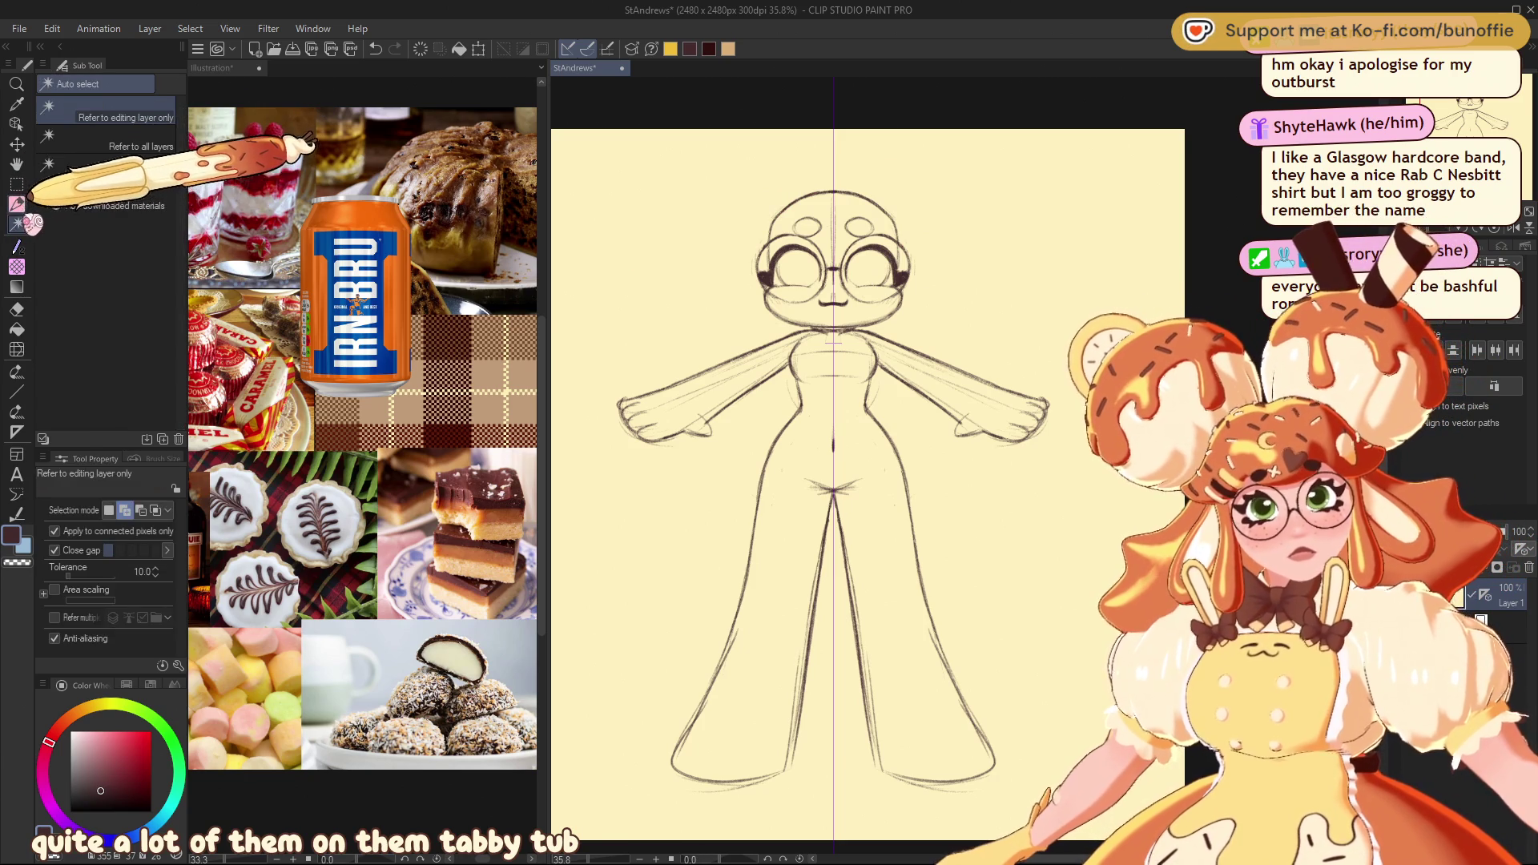
Lasso-select the head and glasses, scale them on the body, then confirm and deselect
{"action": "left_click", "coordinate": [16, 183]}
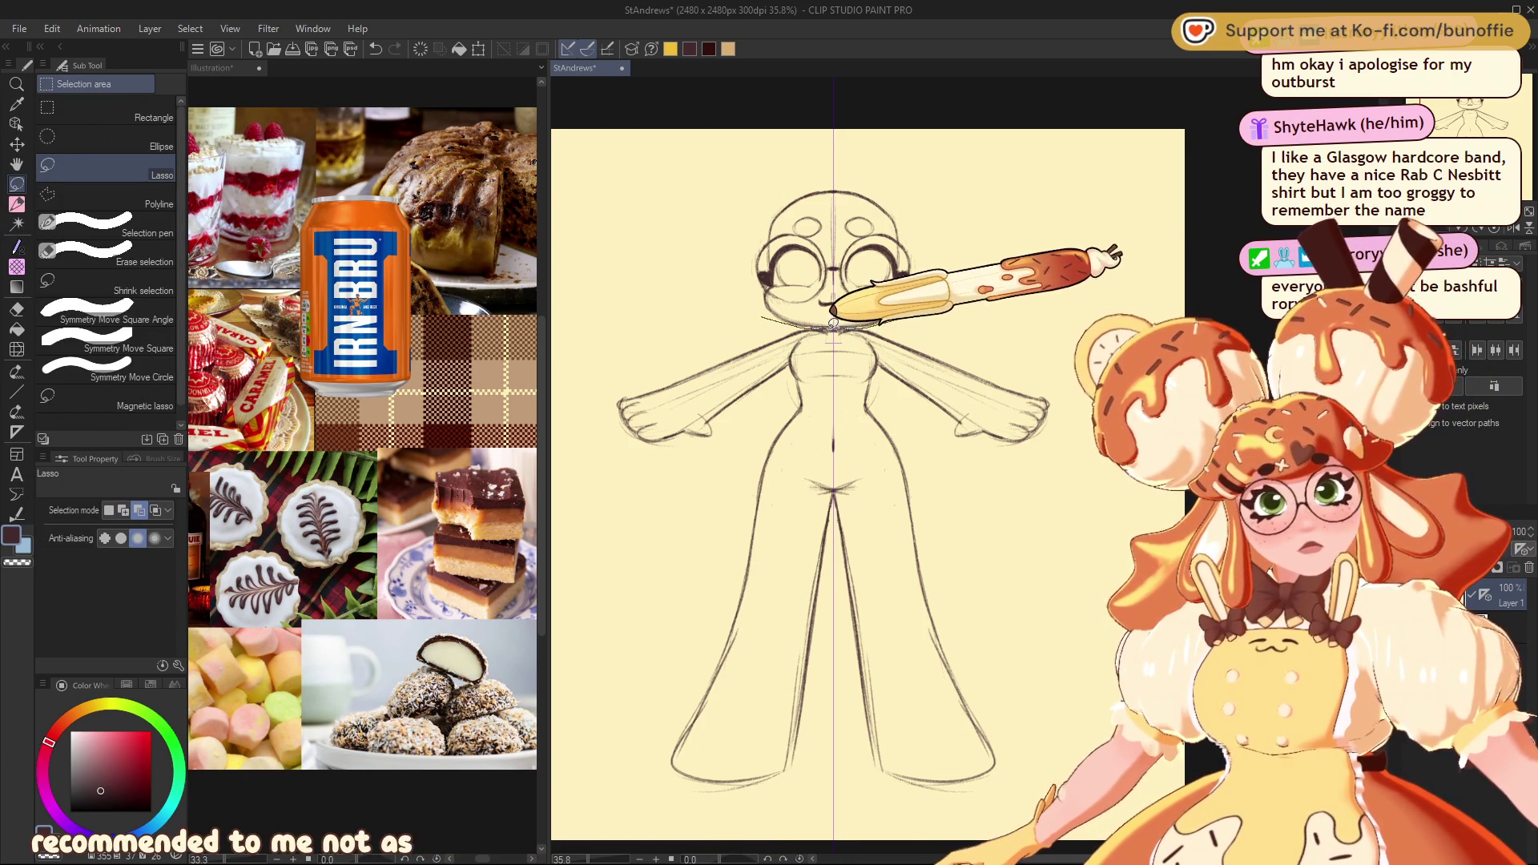
{"action": "left_click_drag", "start_coordinate": [708, 294], "coordinate": [887, 342]}
{"action": "left_click", "coordinate": [896, 353]}
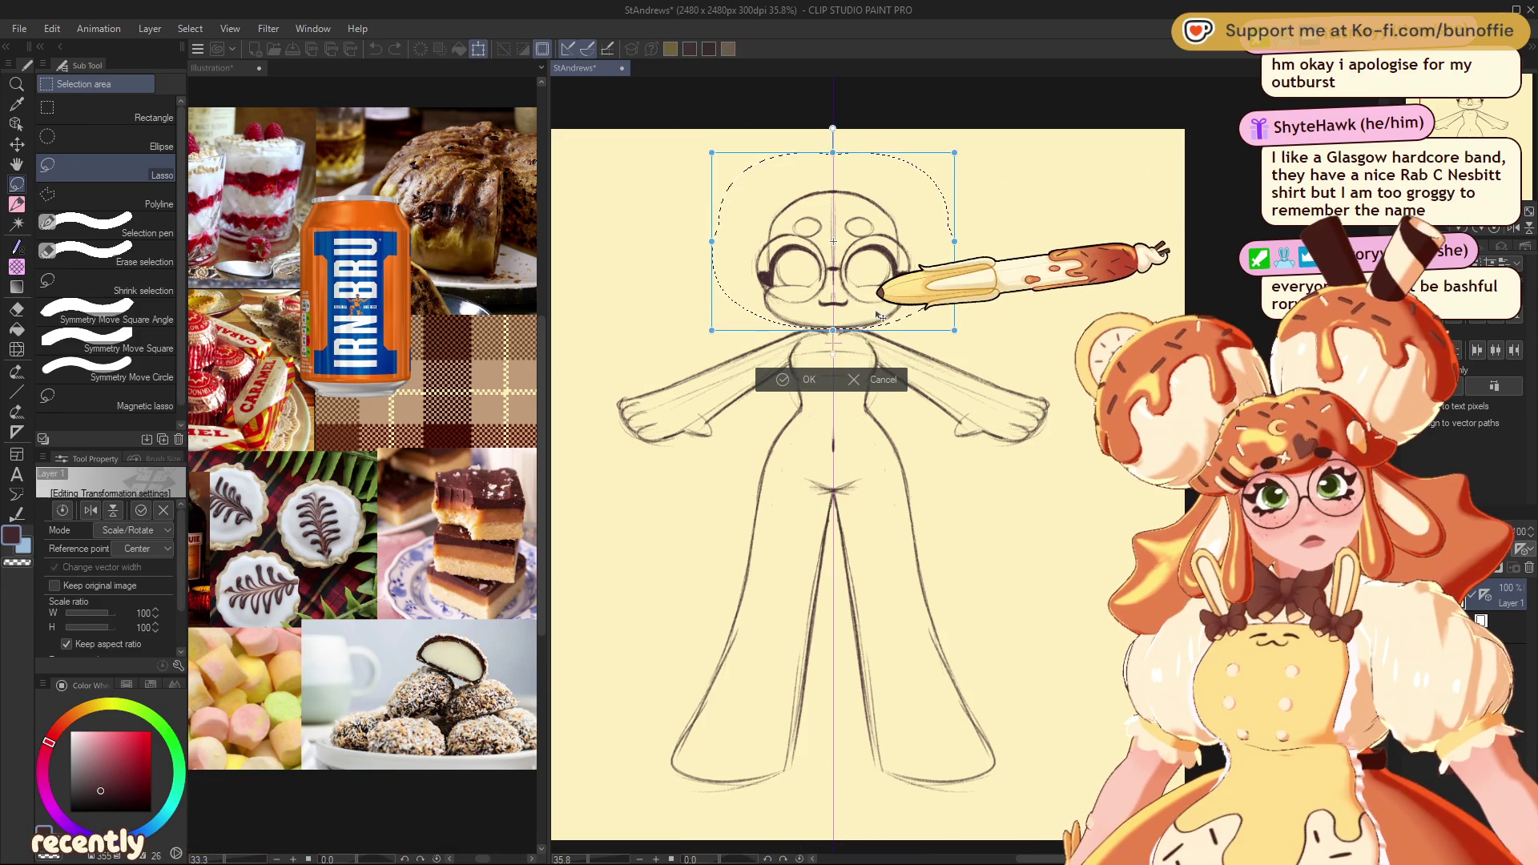
{"action": "key", "text": "Return"}
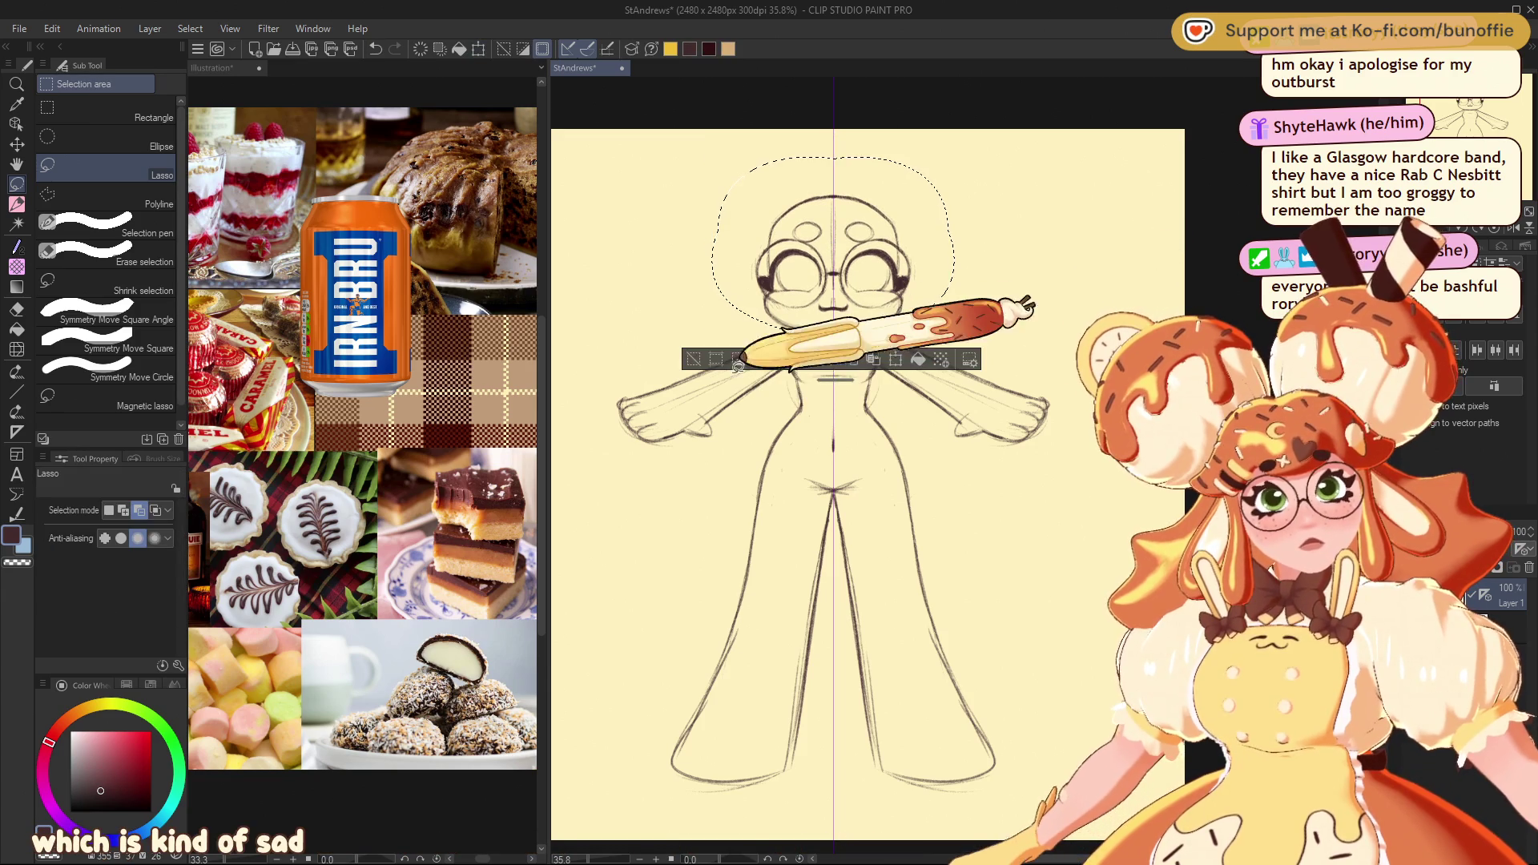
{"action": "key", "text": "ctrl+d"}
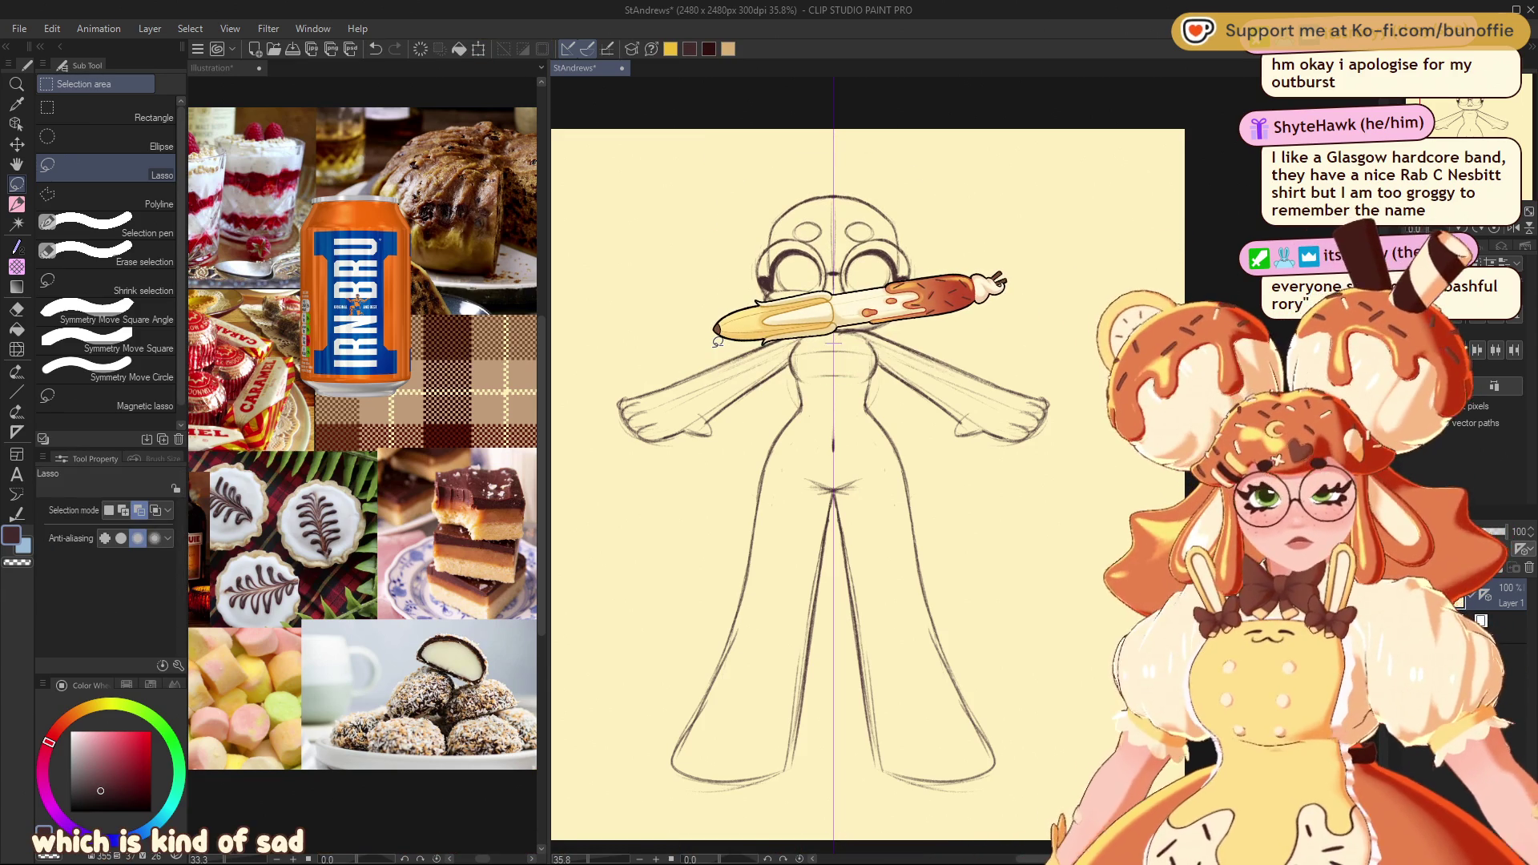
Switch from the lasso selection to the pencil brush (shortcut P)
{"action": "key", "text": "p"}
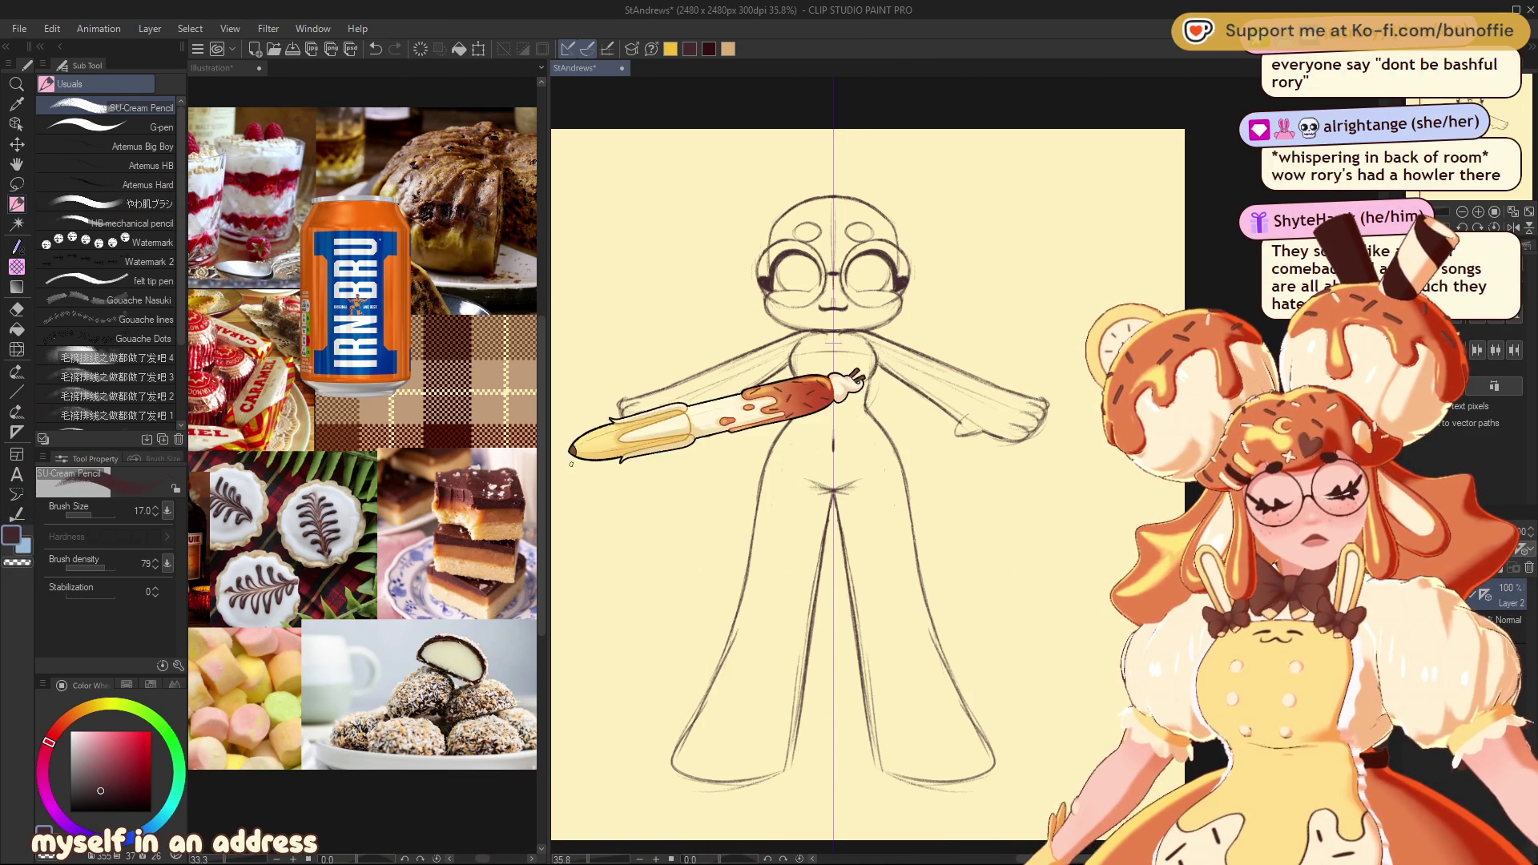
With bright red, draw curved hip guides and horizontal guides across the legs and waist
{"action": "left_click", "coordinate": [144, 763]}
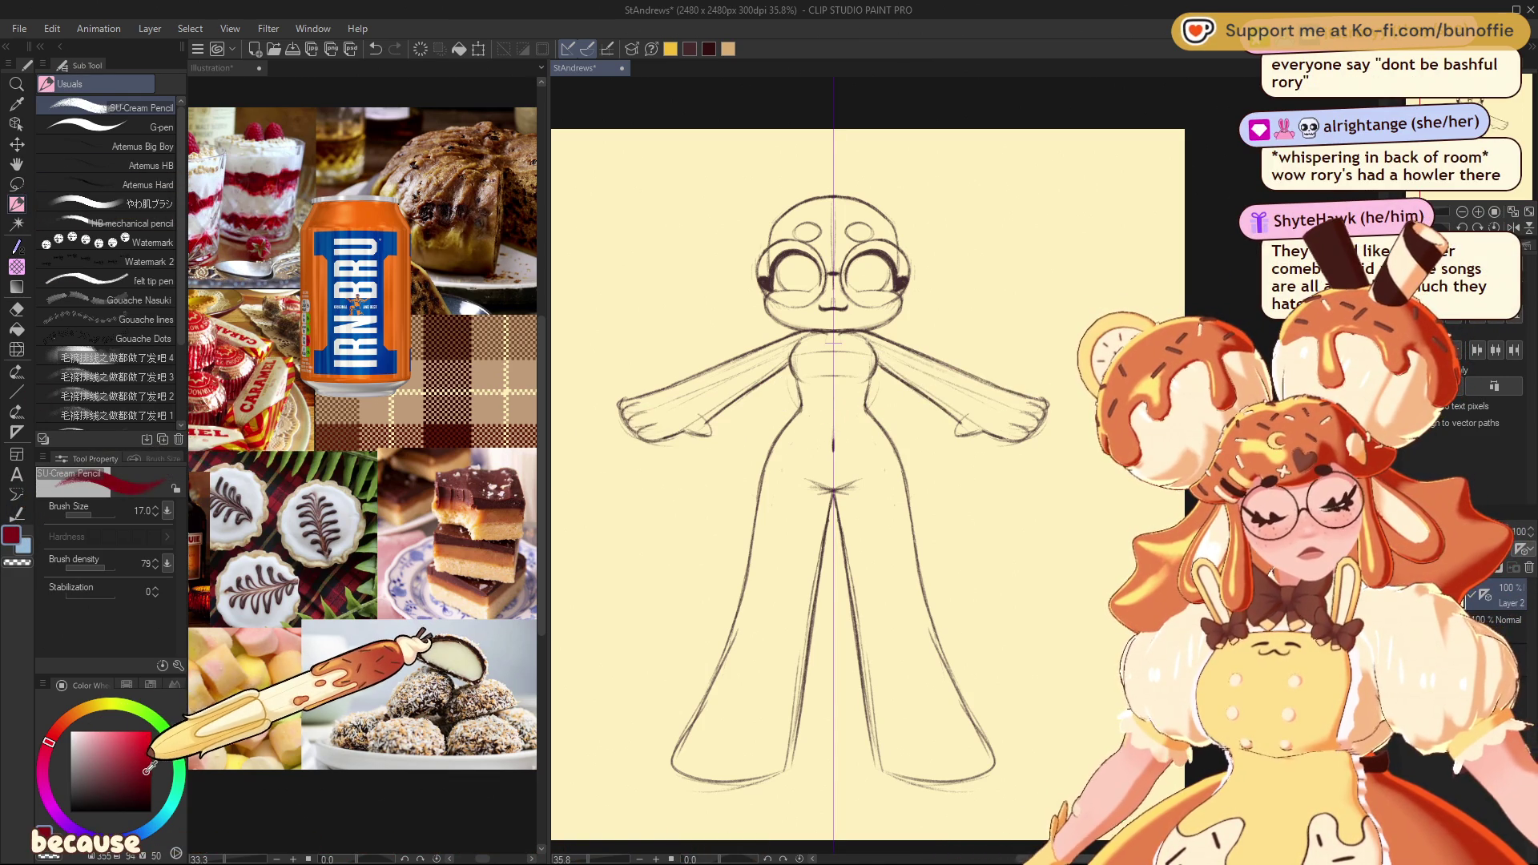
{"action": "left_click_drag", "start_coordinate": [803, 412], "coordinate": [790, 537]}
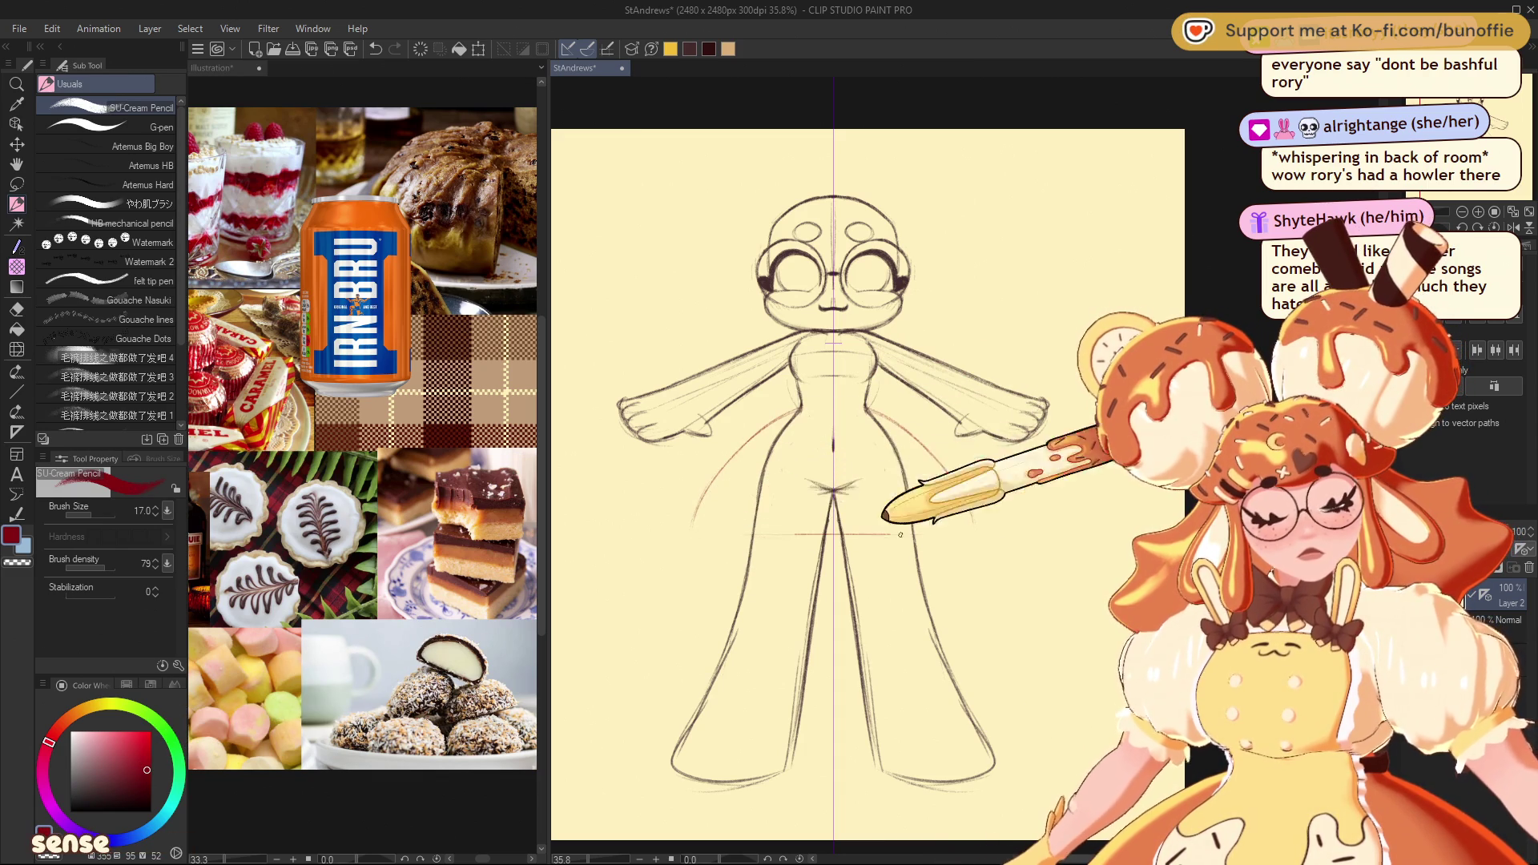
{"action": "left_click_drag", "start_coordinate": [678, 536], "coordinate": [985, 537]}
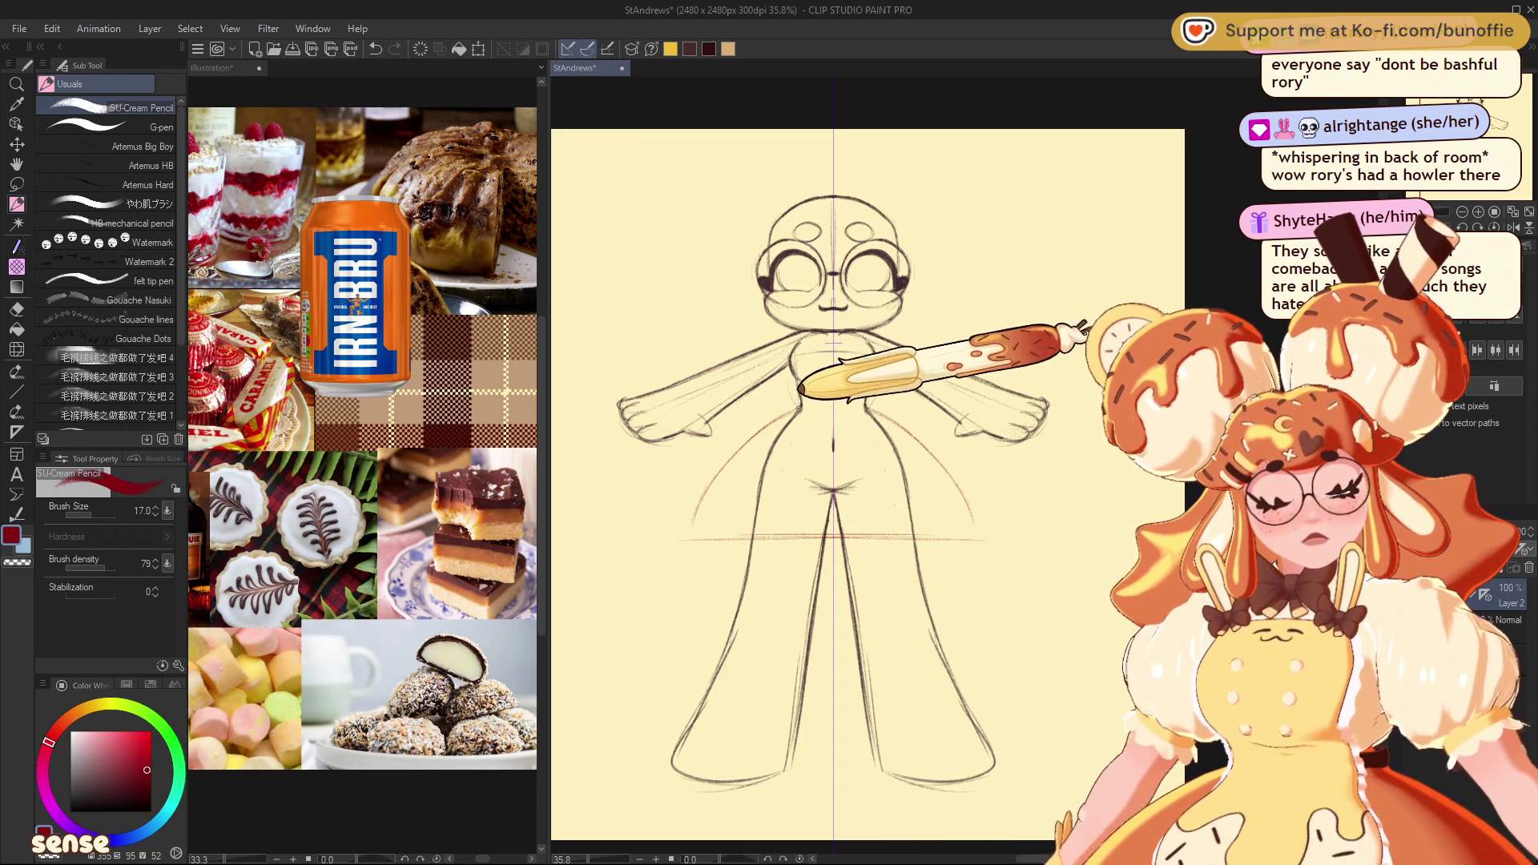
{"action": "left_click_drag", "start_coordinate": [794, 412], "coordinate": [971, 418]}
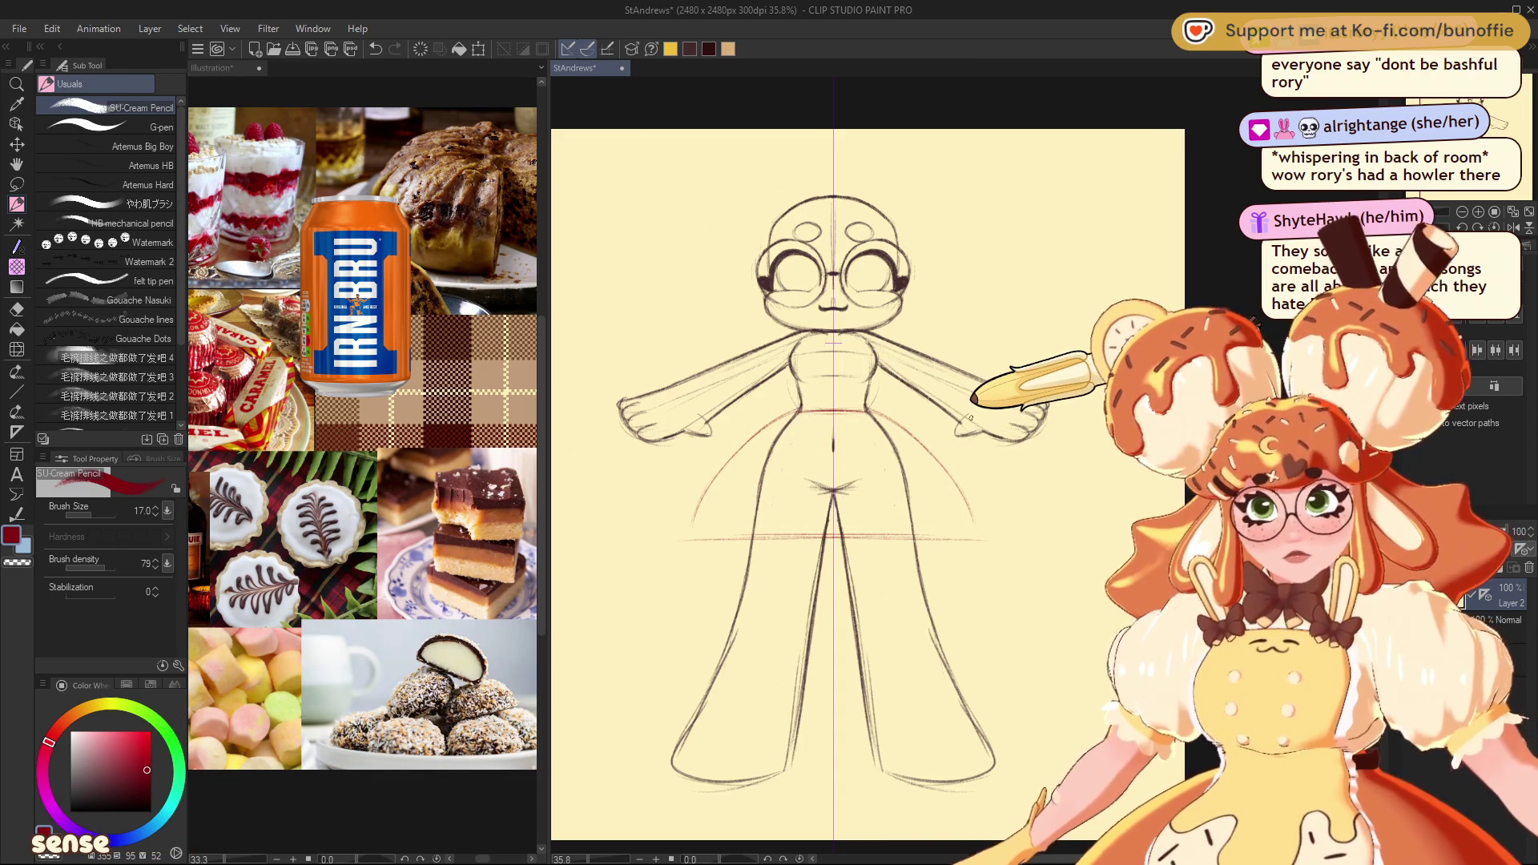